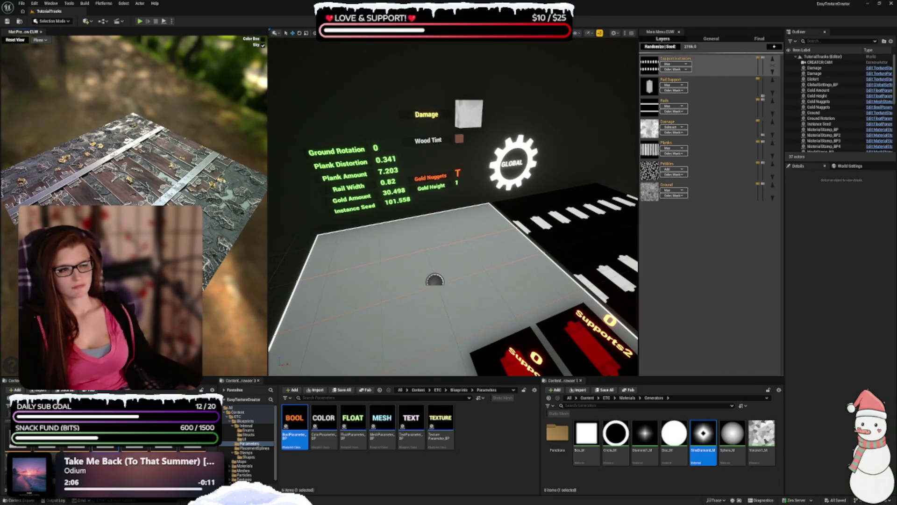
In the TestGenerator level, select the Ground stamp to preview the Ground layer's single texture.
scroll(454, 234, up, 2)
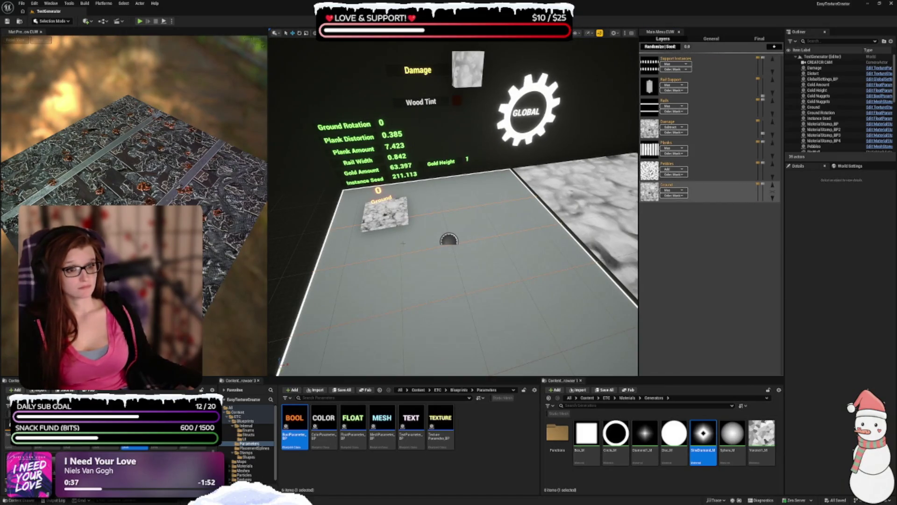
click(814, 107)
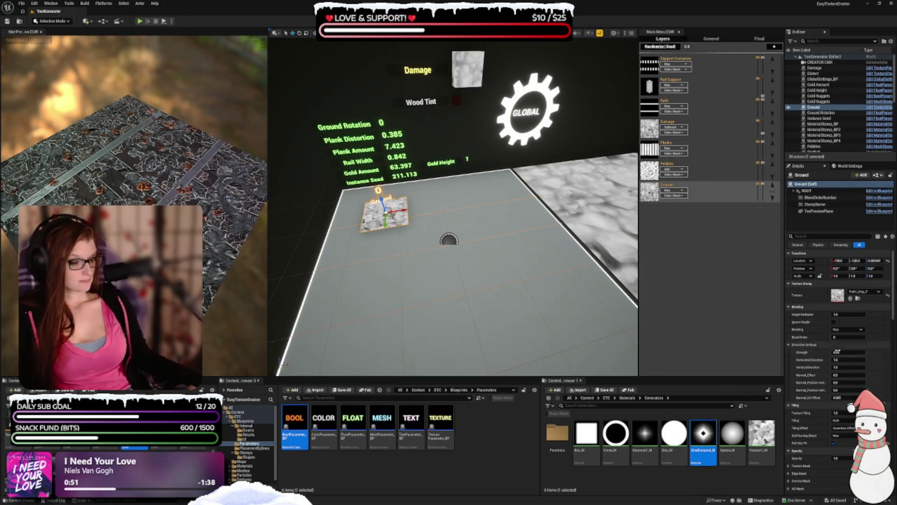
Scroll through the Ground stamp's texture, tiling, colour, instancing and parameter settings.
scroll(820, 395, down, 2)
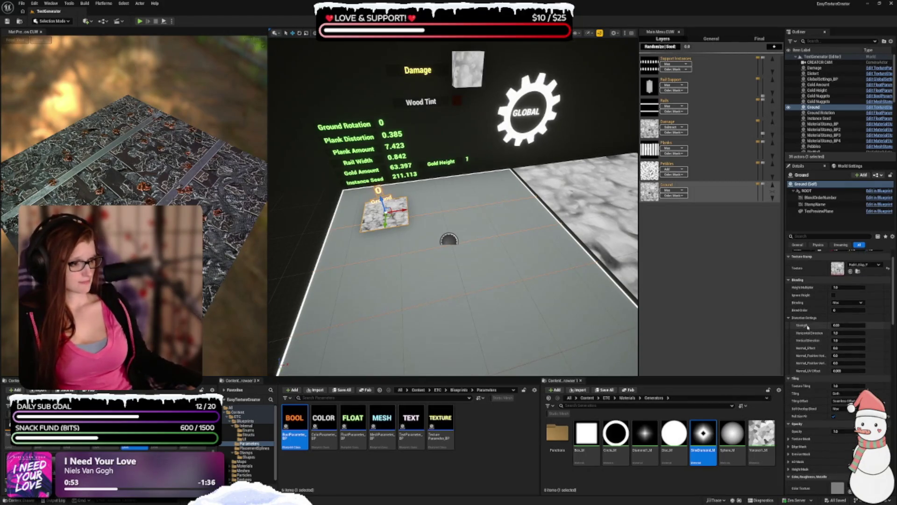
scroll(817, 402, down, 2)
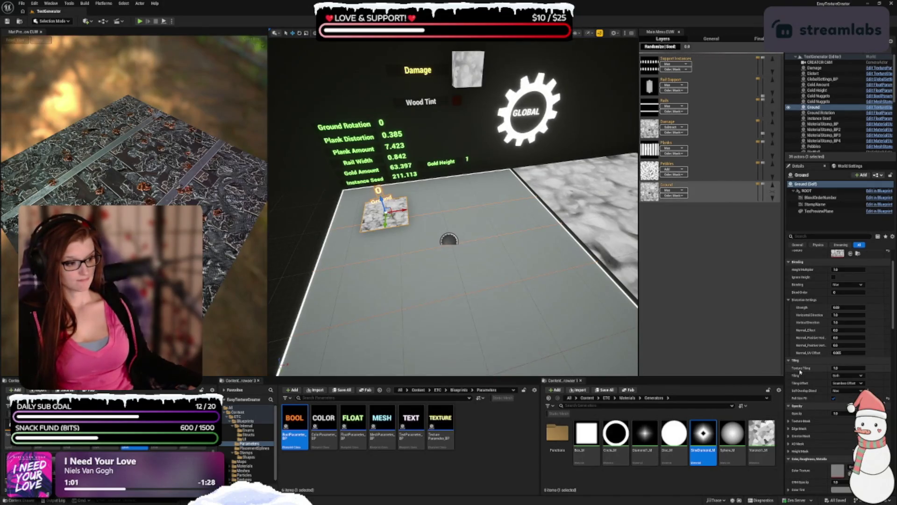
scroll(800, 372, down, 10)
scroll(806, 360, down, 2)
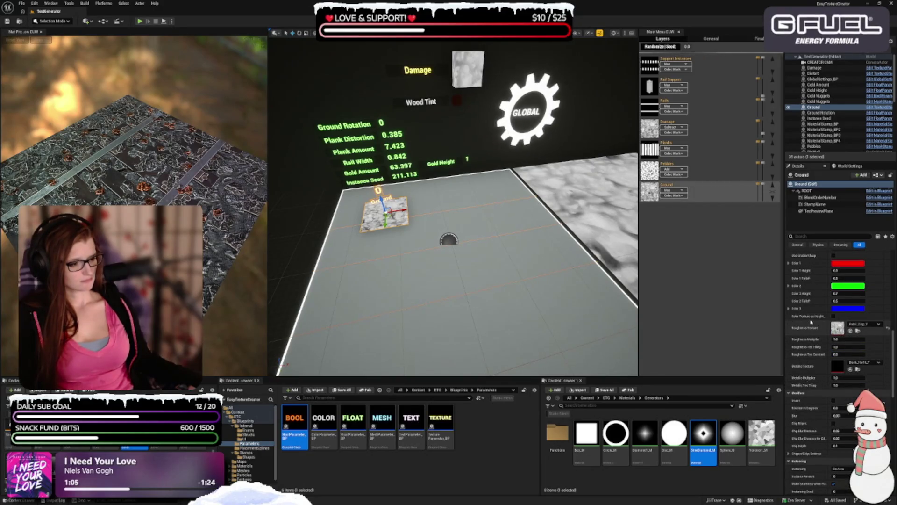
scroll(807, 381, down, 6)
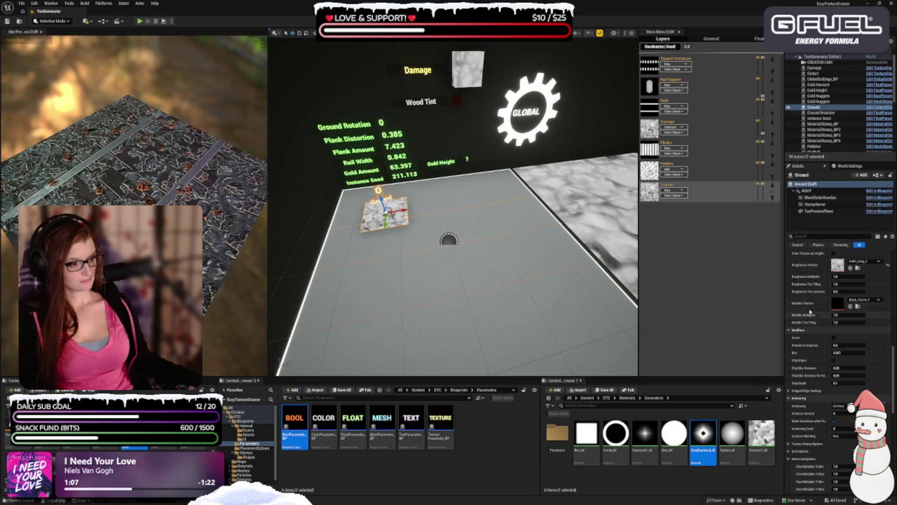
scroll(811, 295, down, 5)
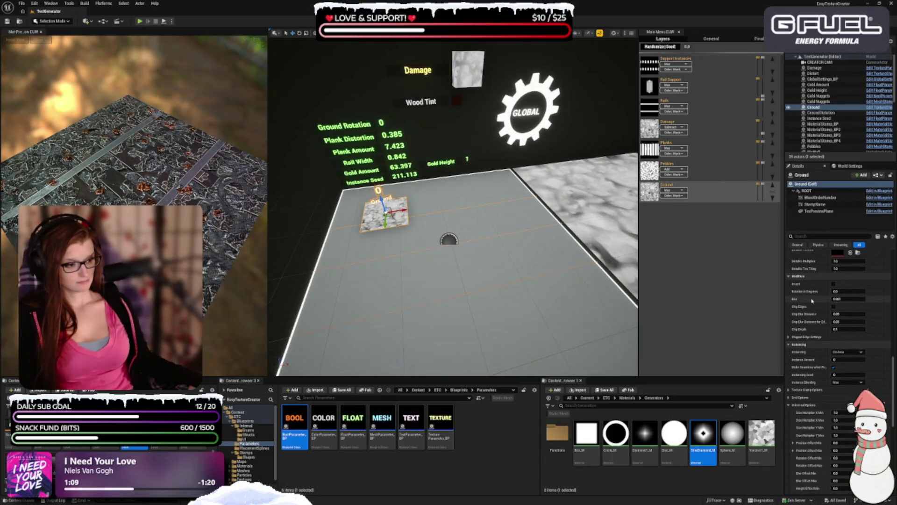
scroll(812, 300, down, 5)
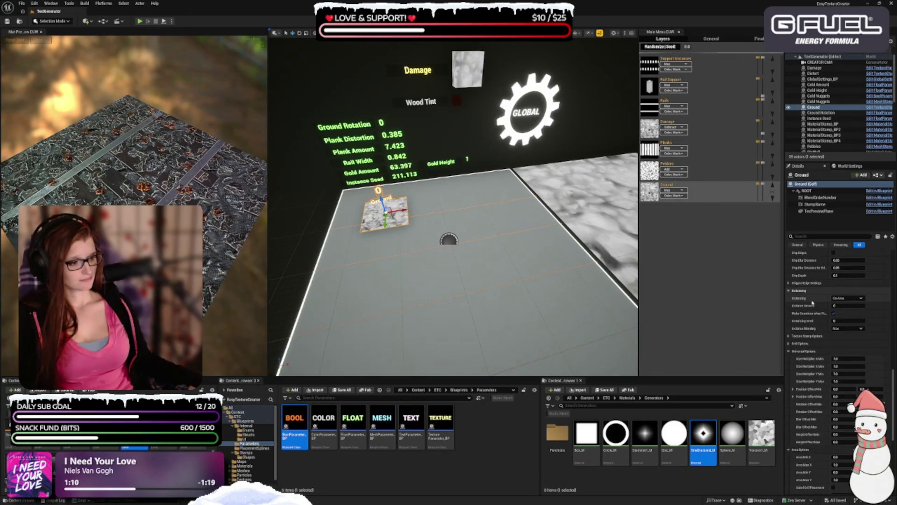
scroll(812, 303, down, 5)
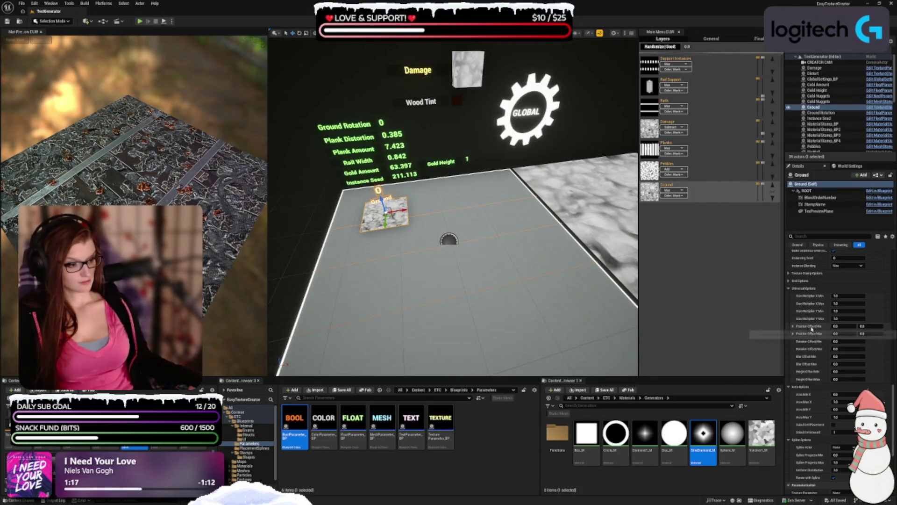
scroll(812, 327, down, 10)
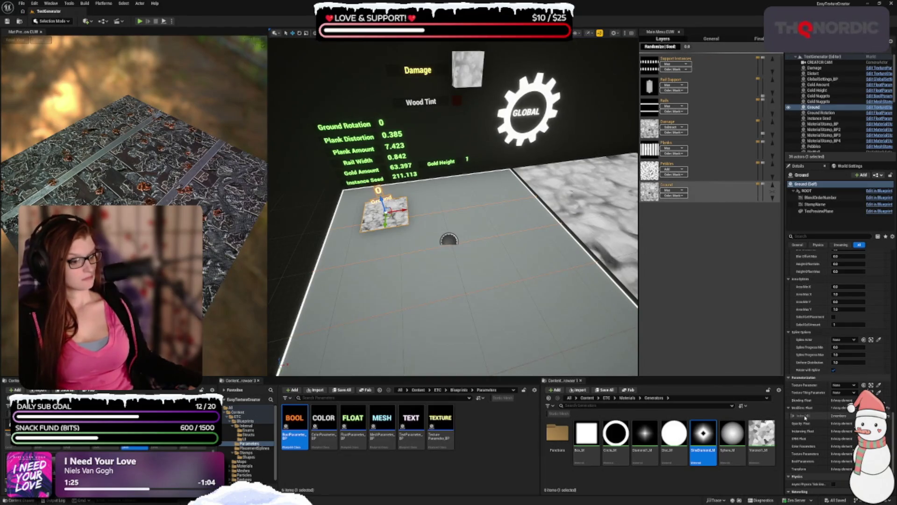
scroll(816, 411, down, 3)
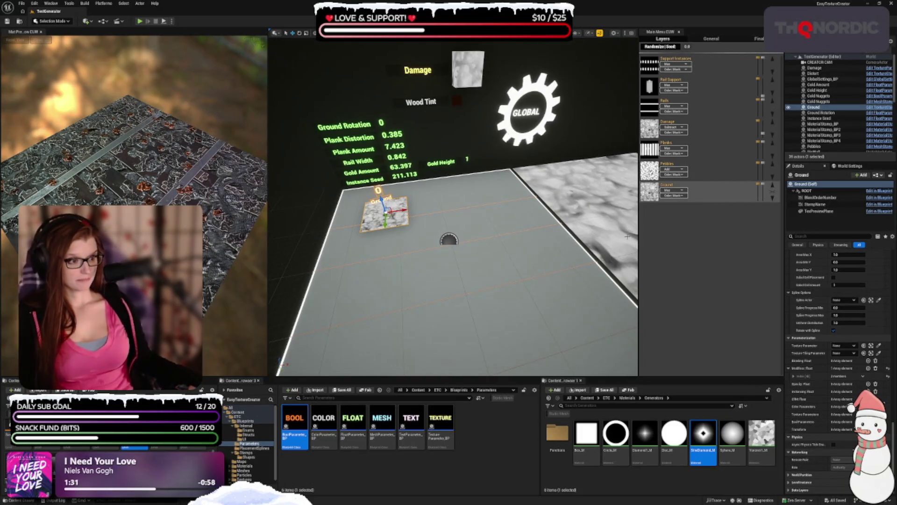
scroll(520, 224, up, 3)
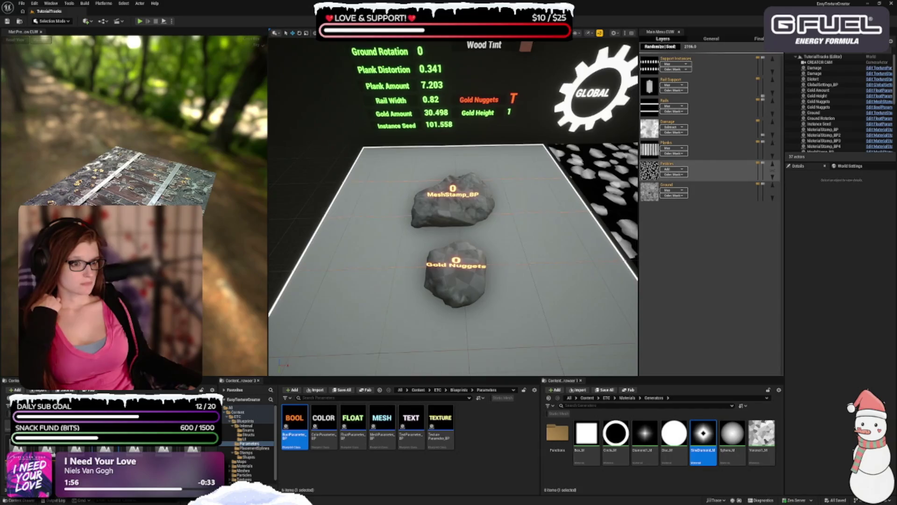
Select the MeshStamp_BP rock in the TutorialTracks Pebbles layer.
click(445, 217)
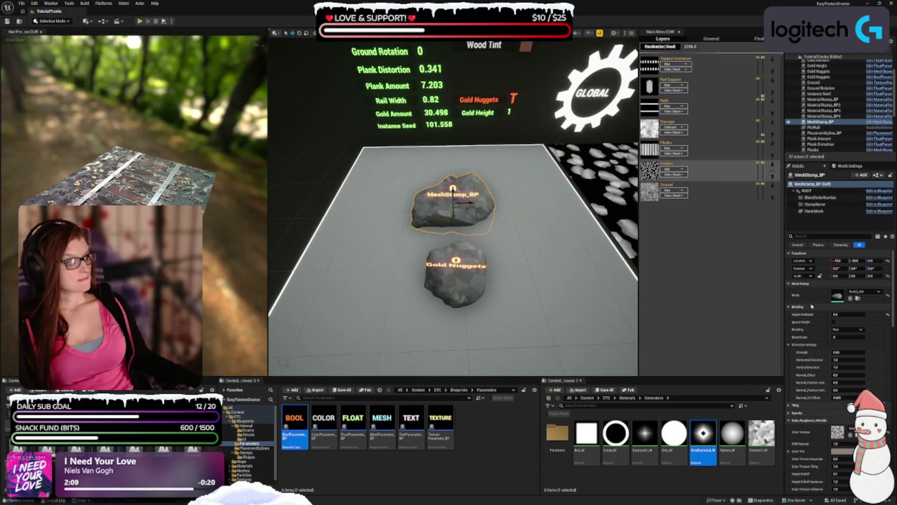
Review MeshStamp_BP's blending, colour, instancing and parameter options, then preview the Ground layer.
scroll(810, 303, down, 1)
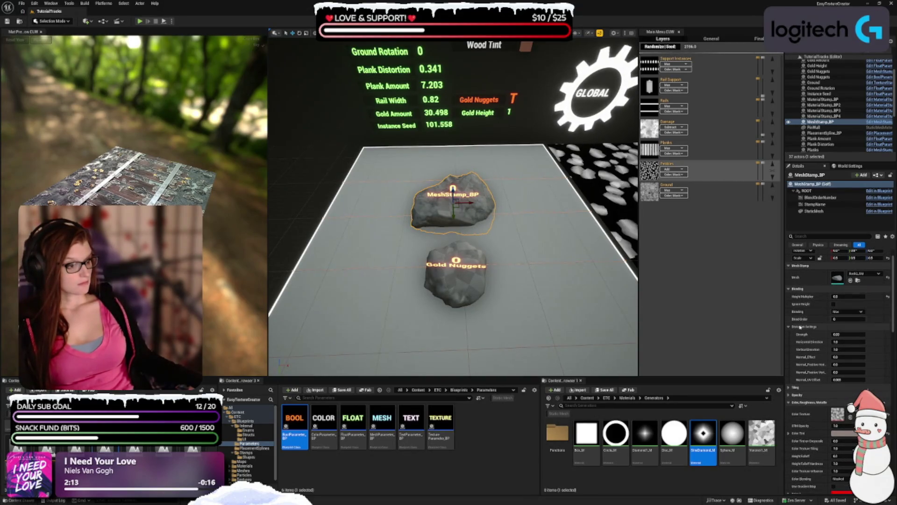
scroll(806, 311, down, 1)
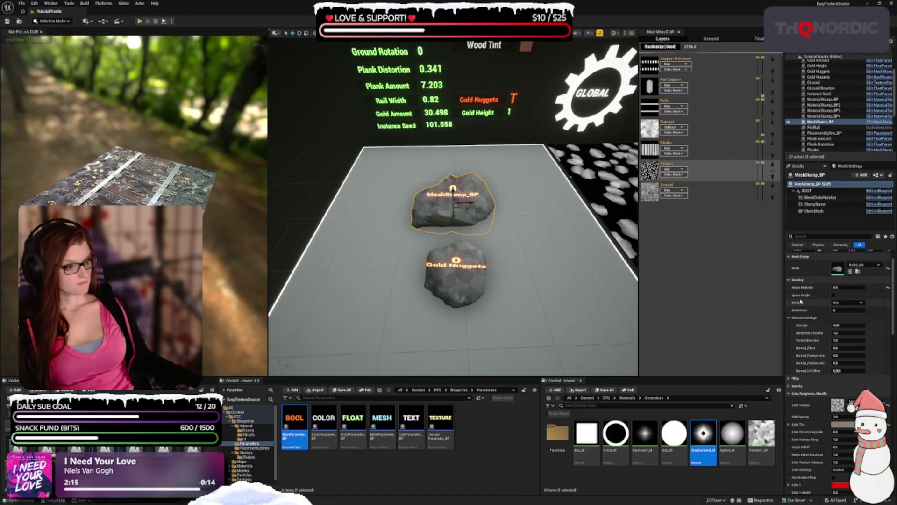
scroll(801, 302, down, 2)
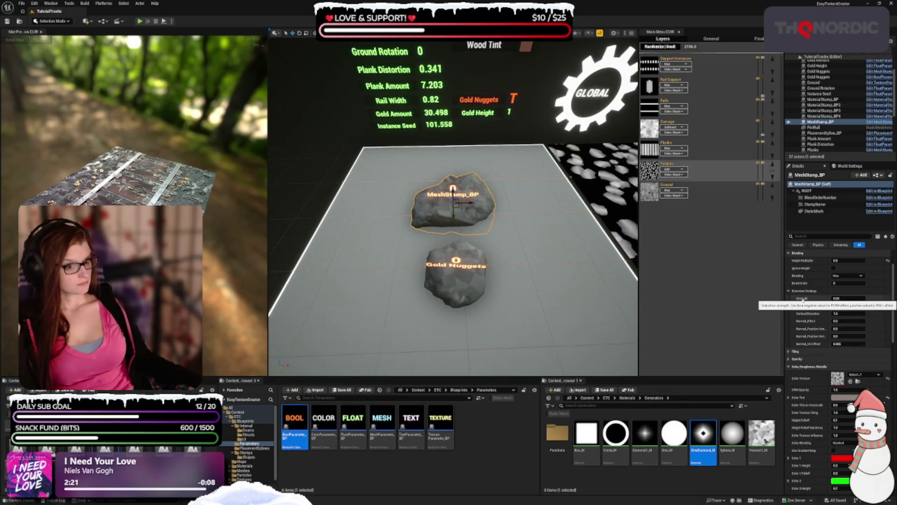
scroll(802, 299, down, 7)
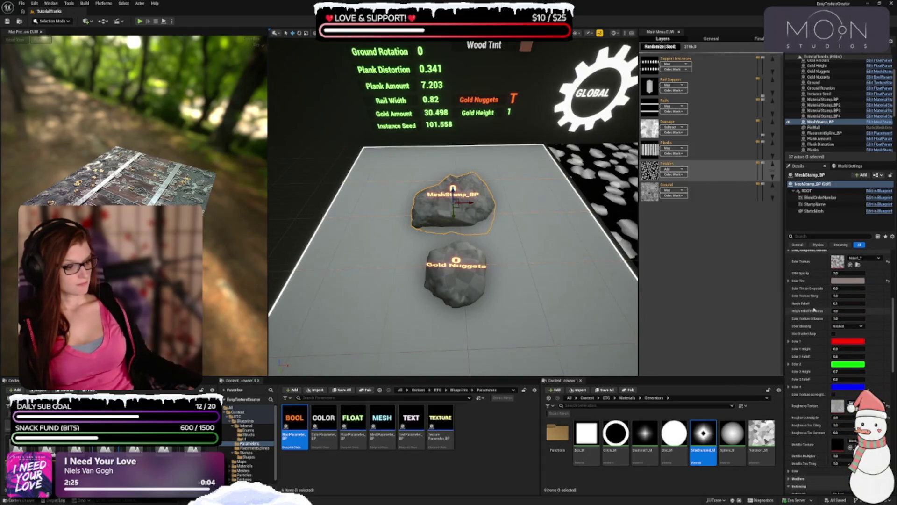
scroll(814, 309, down, 5)
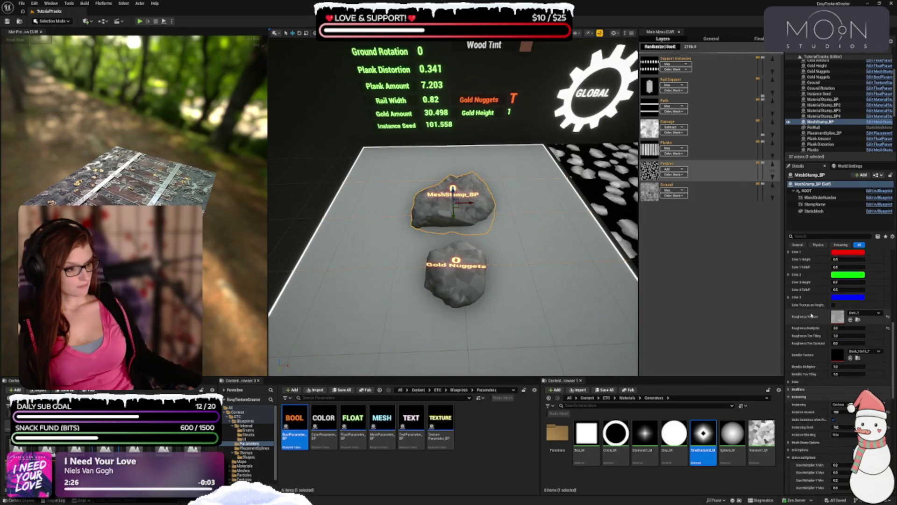
scroll(804, 335, down, 3)
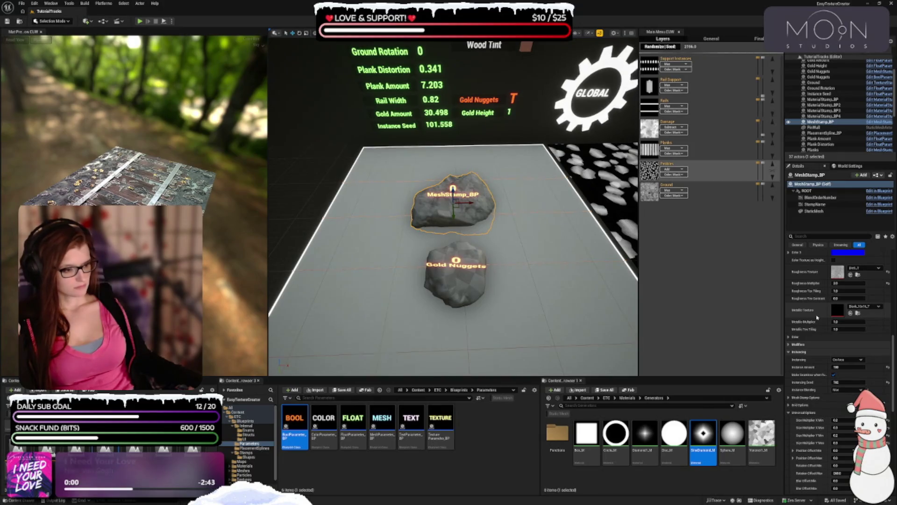
scroll(811, 351, down, 3)
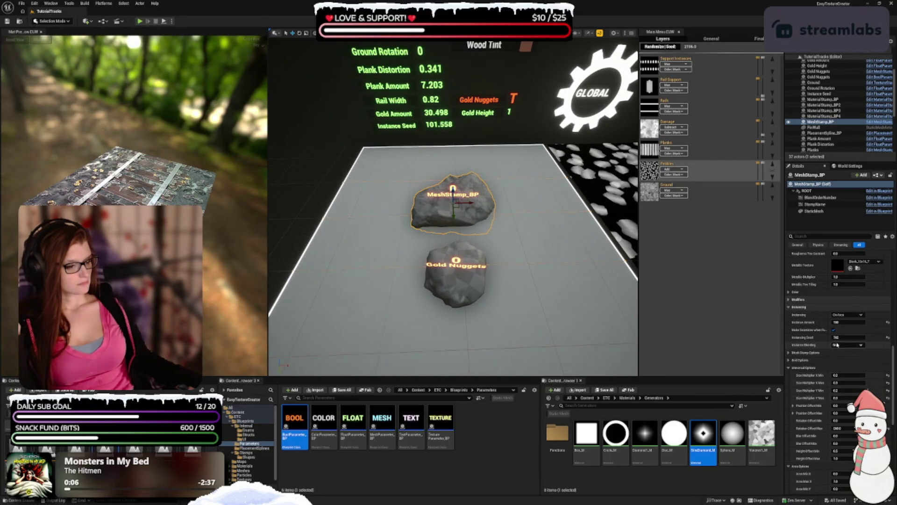
scroll(829, 351, down, 3)
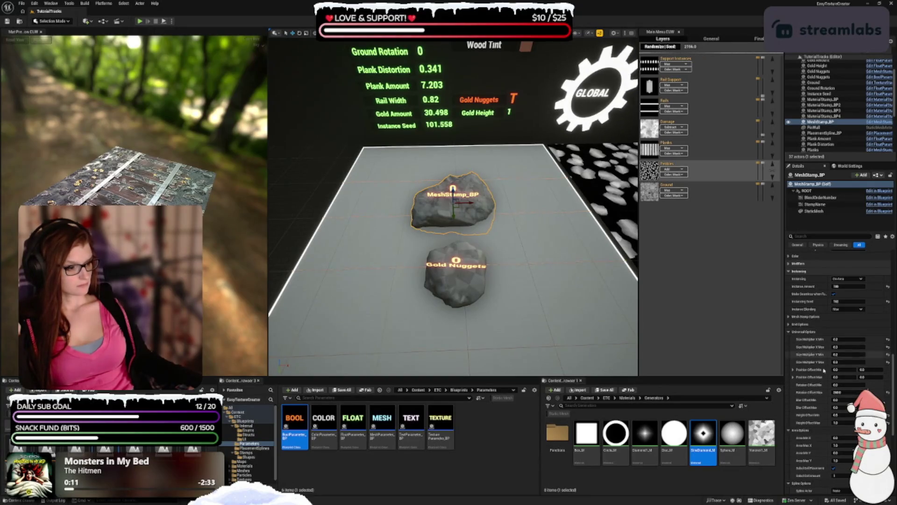
scroll(818, 392, down, 2)
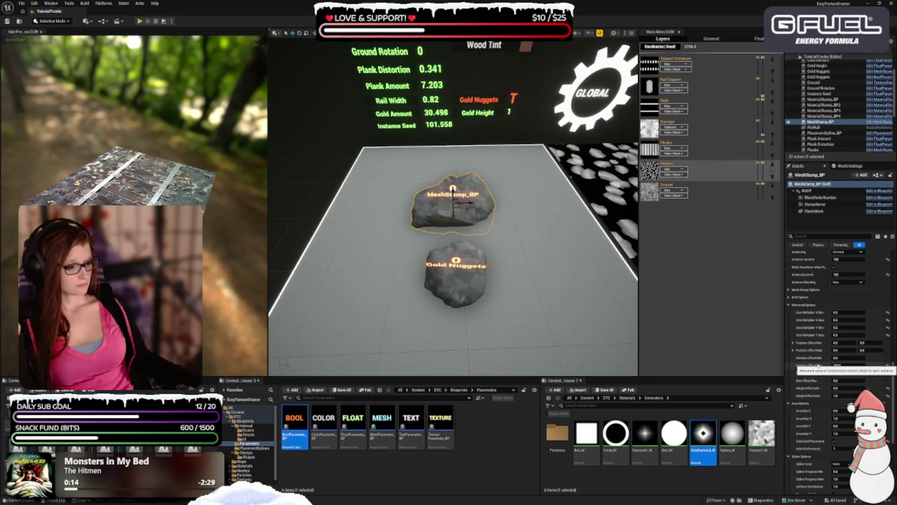
scroll(818, 365, down, 4)
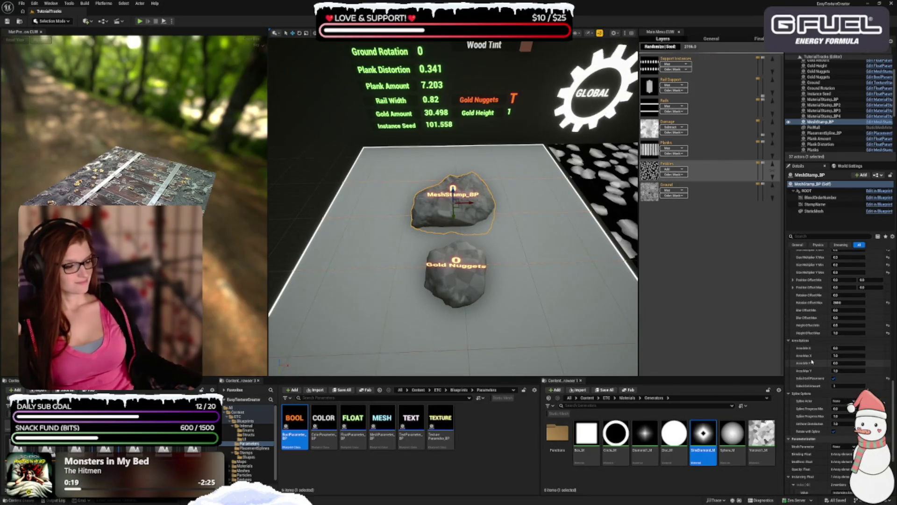
scroll(812, 362, down, 1)
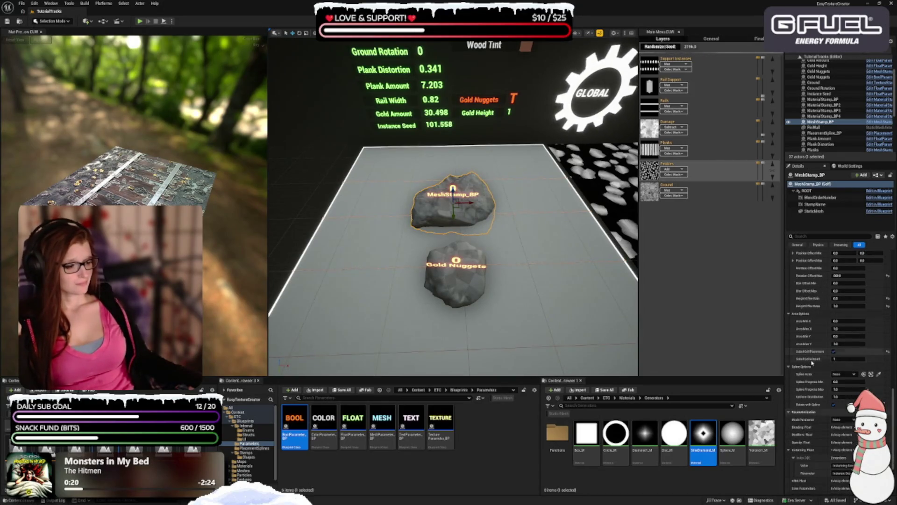
scroll(812, 363, down, 1)
scroll(811, 363, down, 2)
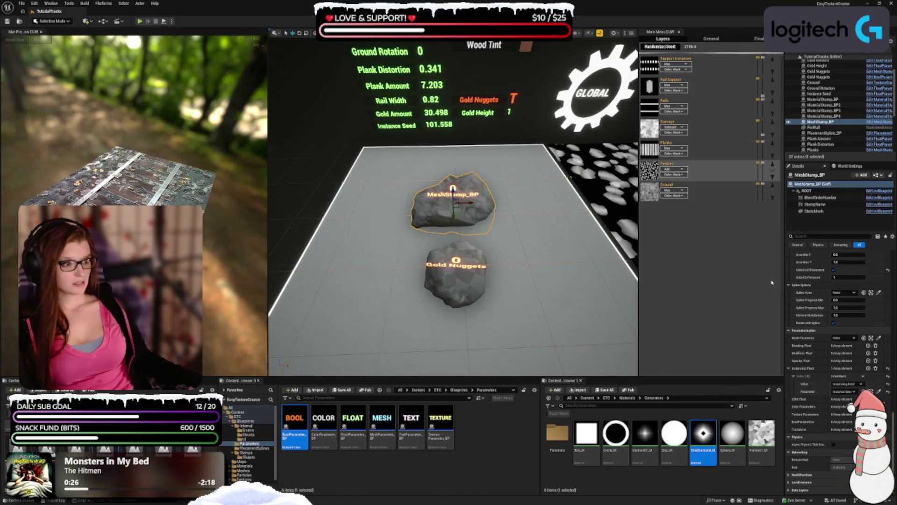
mouse_move(663, 177)
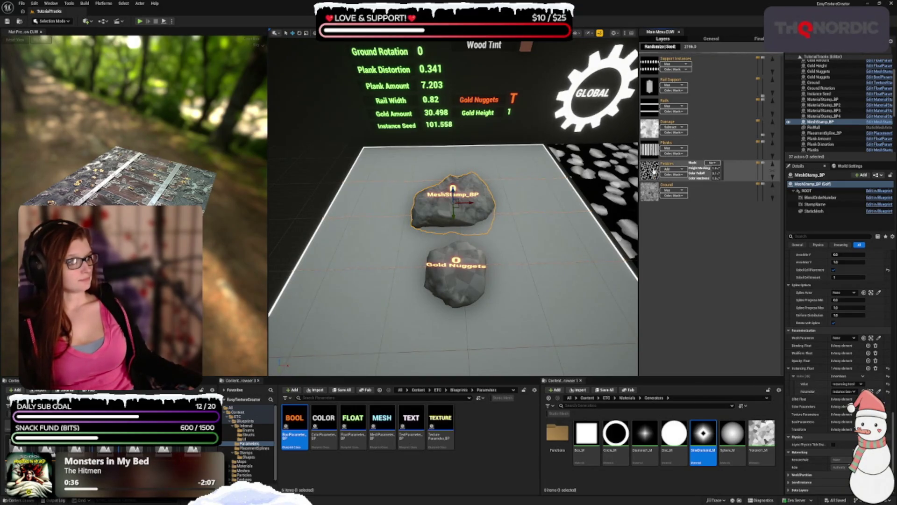
click(653, 176)
Return to the Pebbles layer and select the Gold Nuggets rock stamp.
click(653, 177)
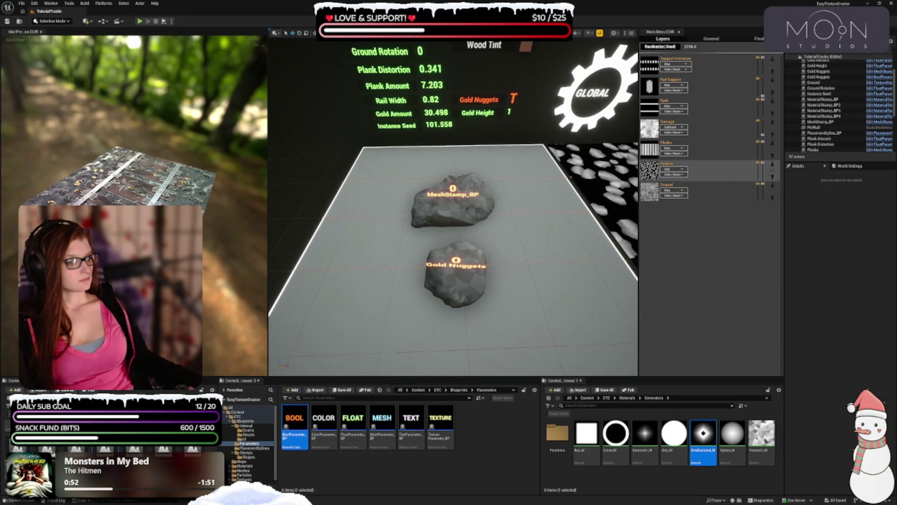
click(468, 216)
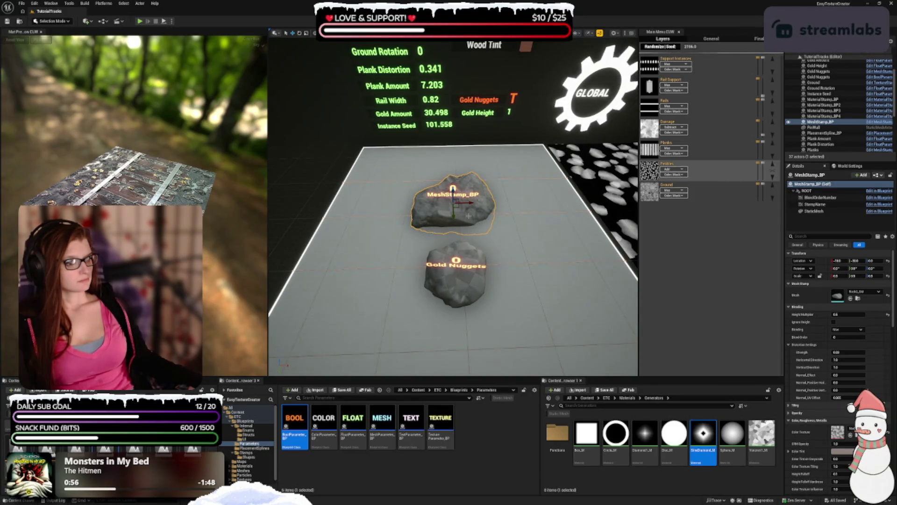
click(464, 293)
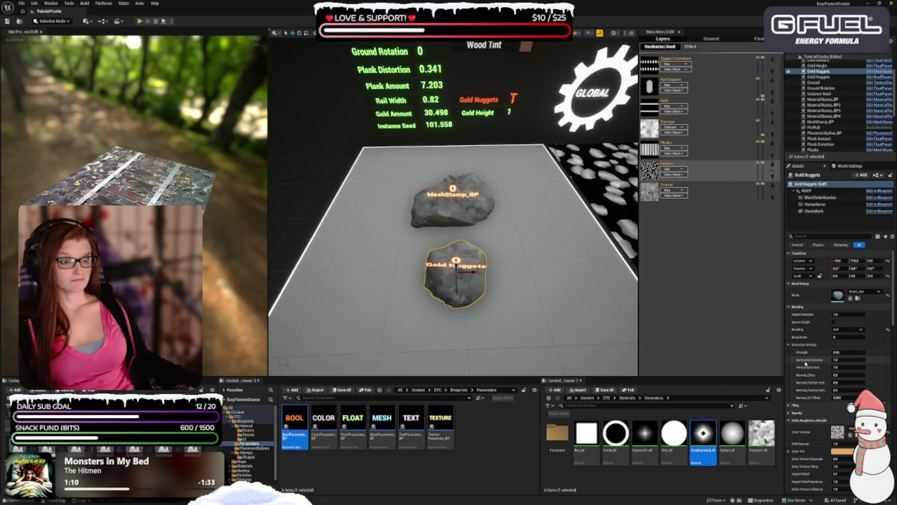
Scroll through the Gold Nuggets stamp's settings in the Details panel.
scroll(813, 353, down, 8)
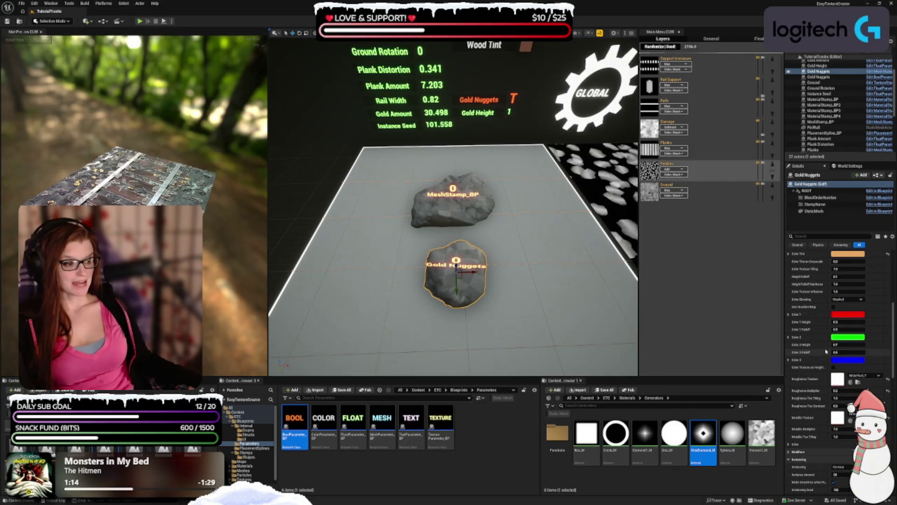
scroll(826, 351, down, 2)
scroll(827, 360, down, 2)
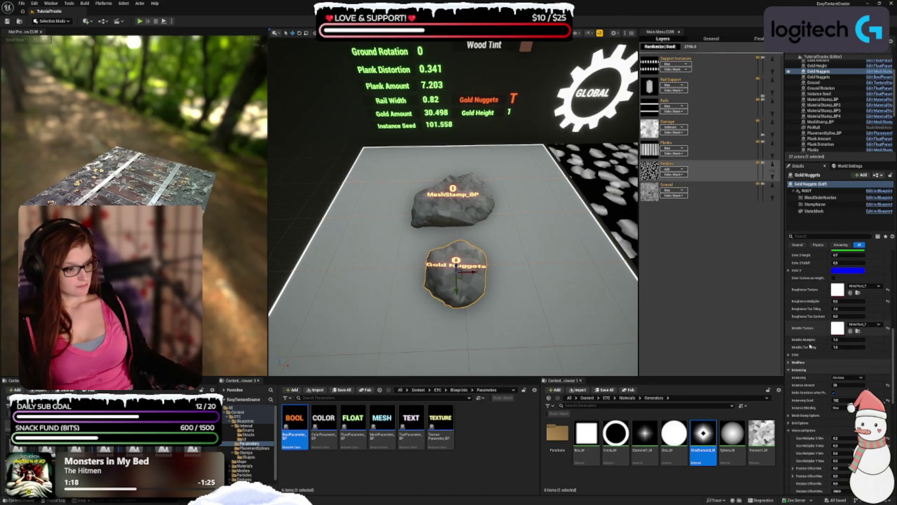
scroll(817, 334, down, 4)
scroll(818, 333, down, 2)
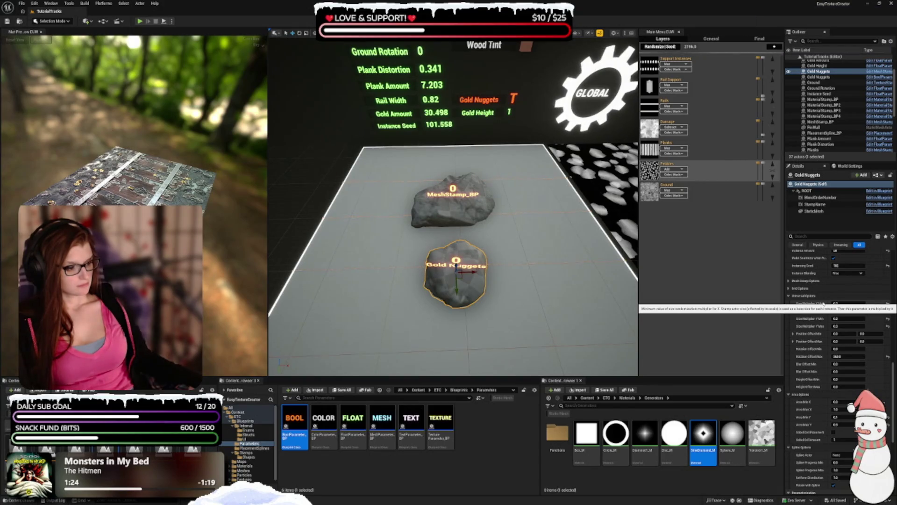
scroll(824, 303, down, 2)
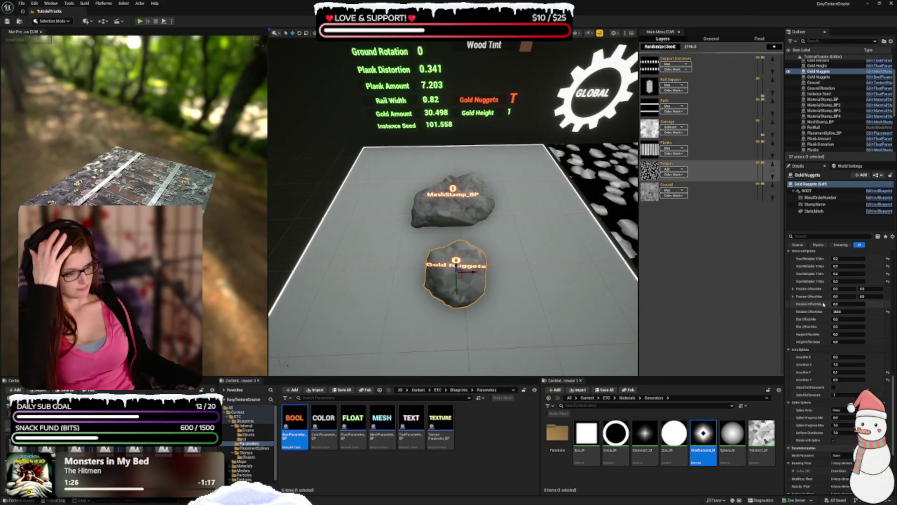
scroll(823, 304, down, 10)
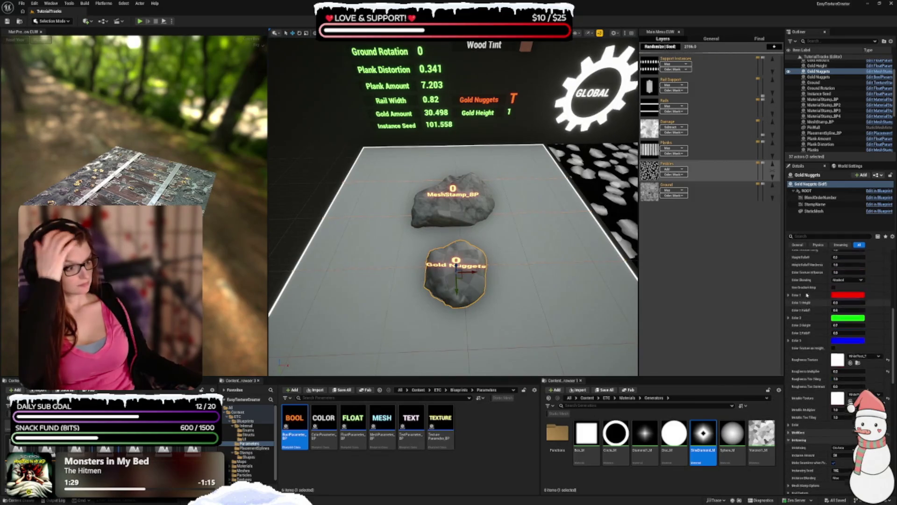
scroll(806, 294, up, 5)
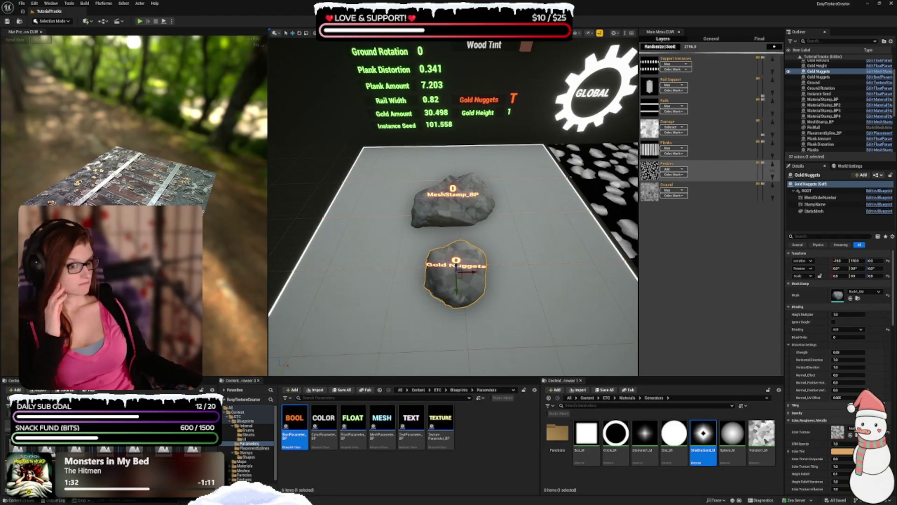
Compare MeshStamp_BP with Gold Nuggets, then open the TextGenerator level.
click(461, 223)
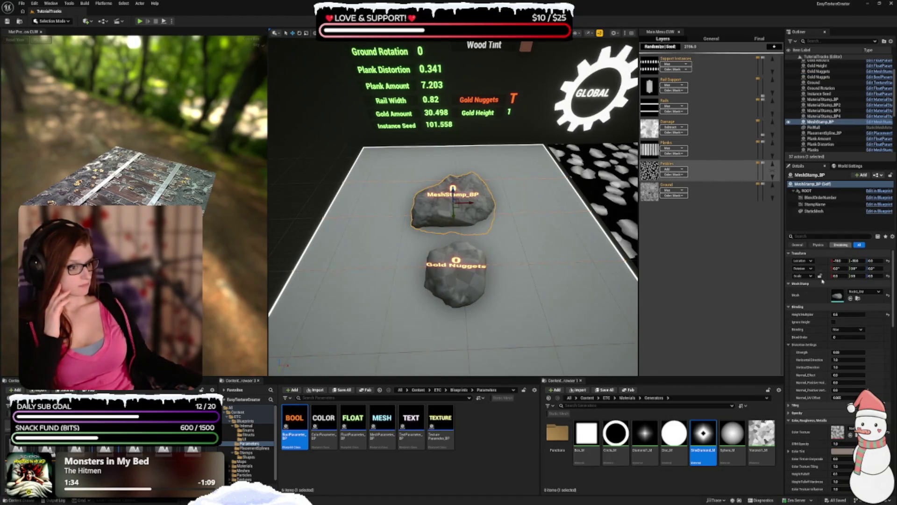
click(463, 277)
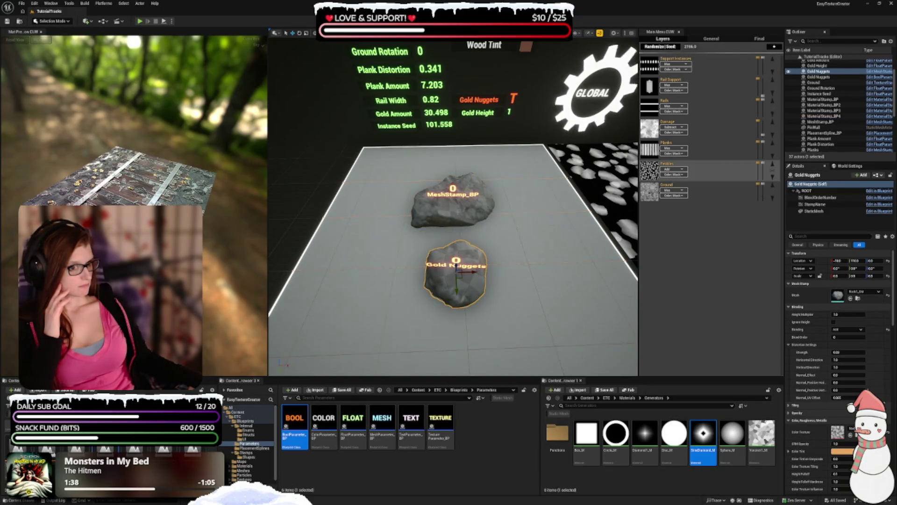
click(453, 206)
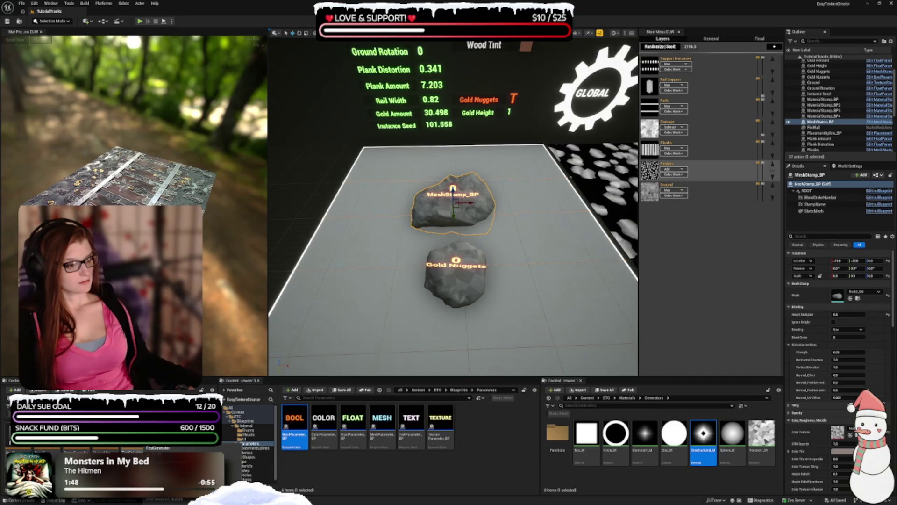
double_click(135, 451)
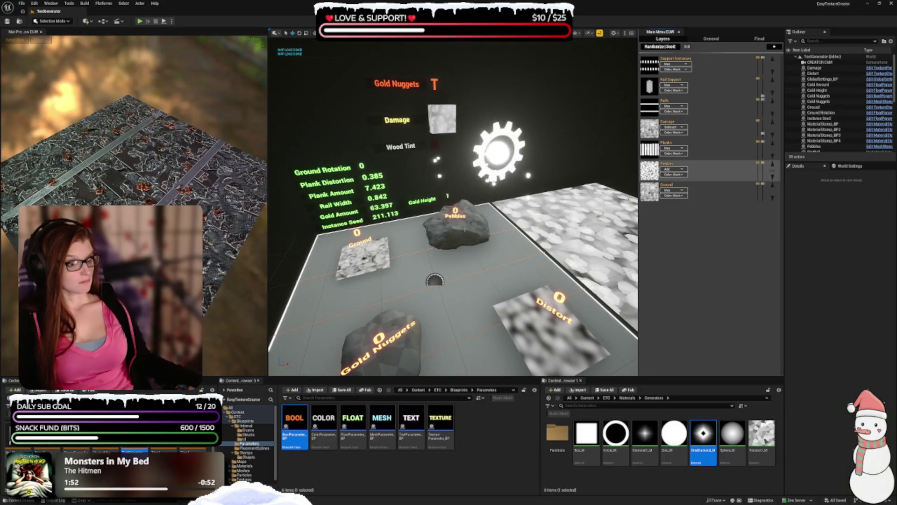
Select the Pebbles rock stamp and its Height Multiplier field.
click(466, 230)
click(849, 314)
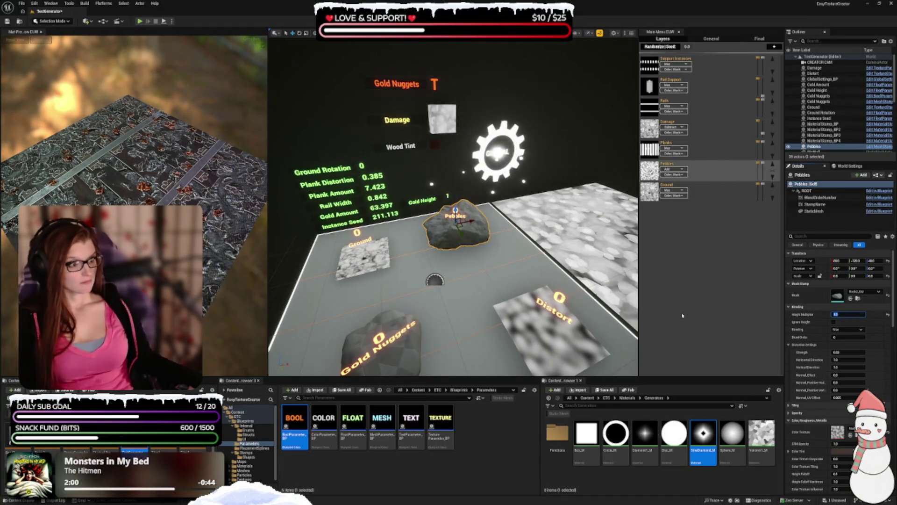
drag(561, 304, 617, 225)
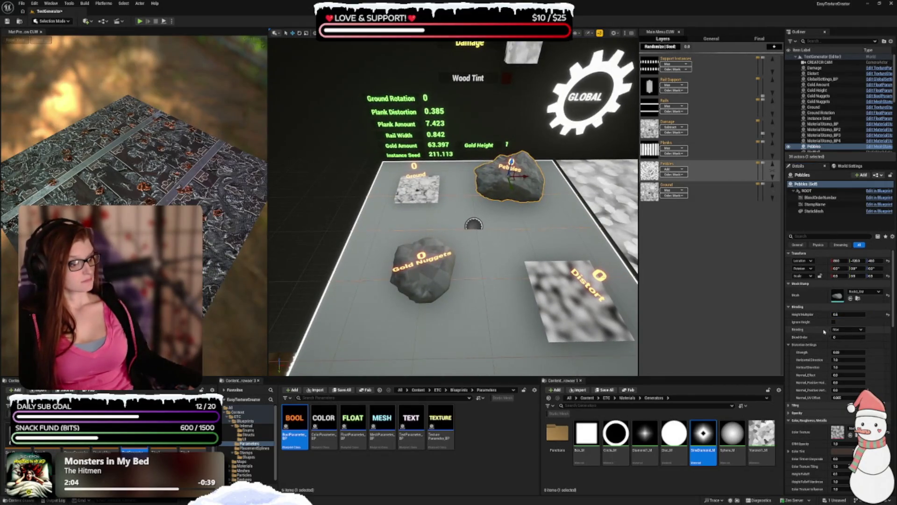
Review the Pebbles stamp's instancing, spline, parameter and blending settings.
scroll(823, 352, down, 1)
scroll(822, 353, down, 2)
scroll(816, 327, down, 2)
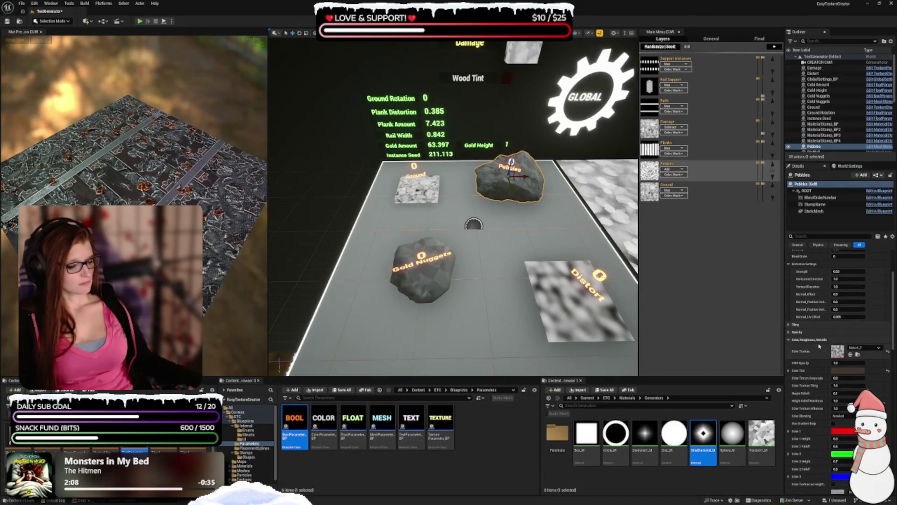
scroll(813, 320, down, 3)
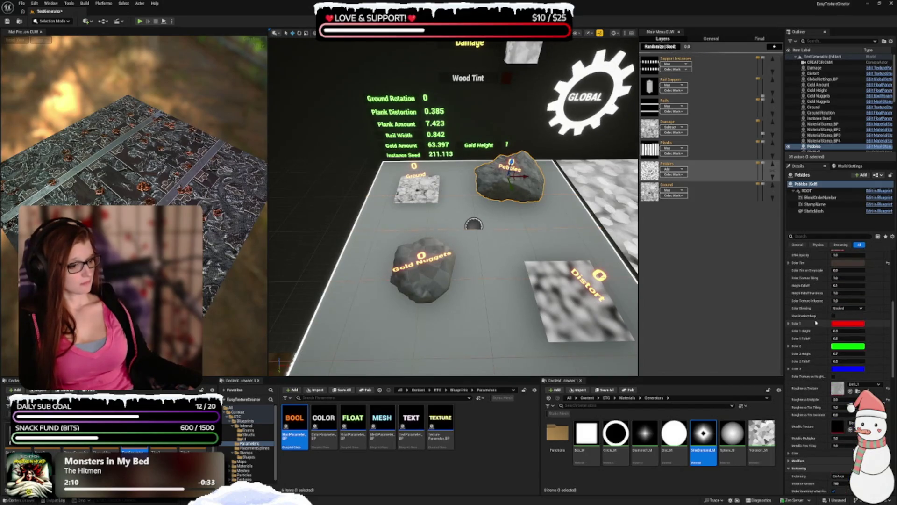
scroll(816, 323, down, 3)
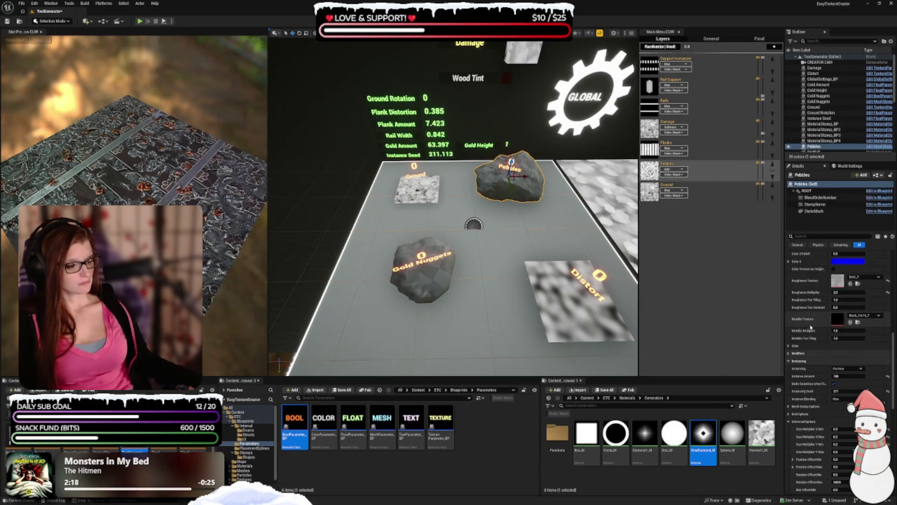
scroll(806, 351, down, 1)
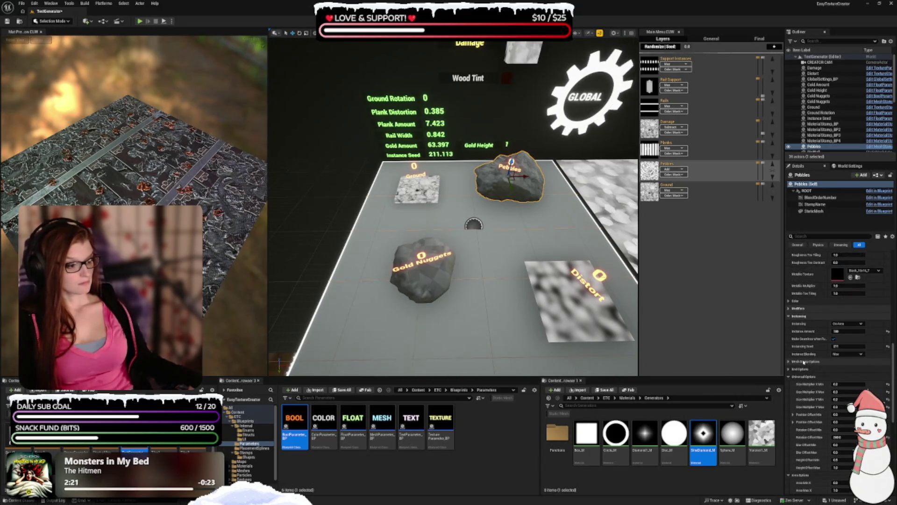
scroll(803, 362, down, 1)
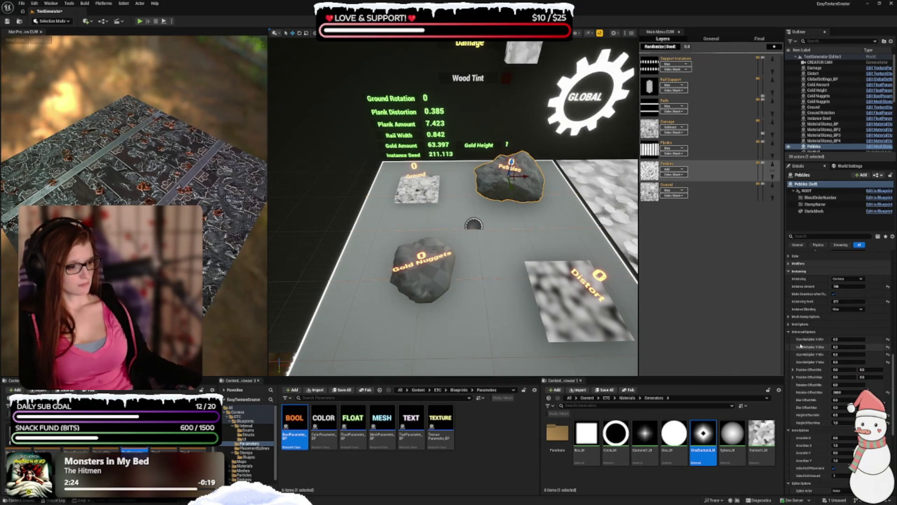
scroll(801, 346, down, 2)
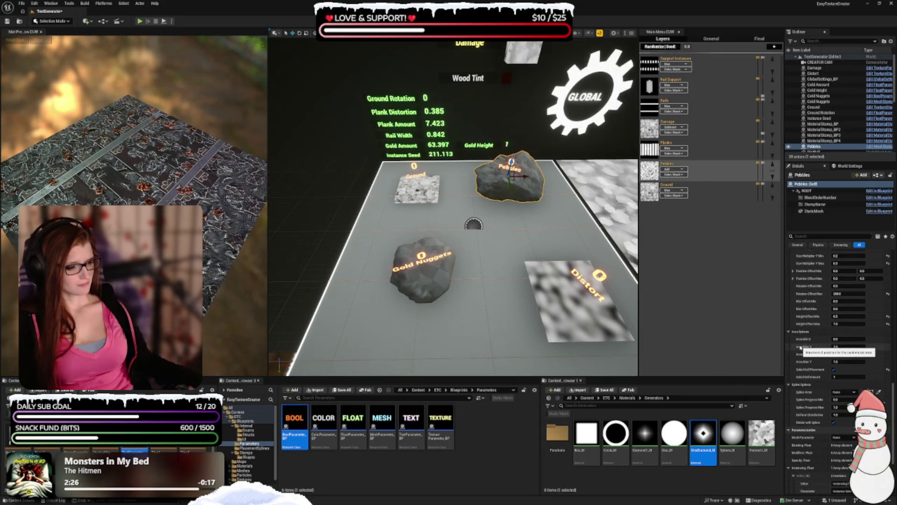
scroll(801, 346, down, 2)
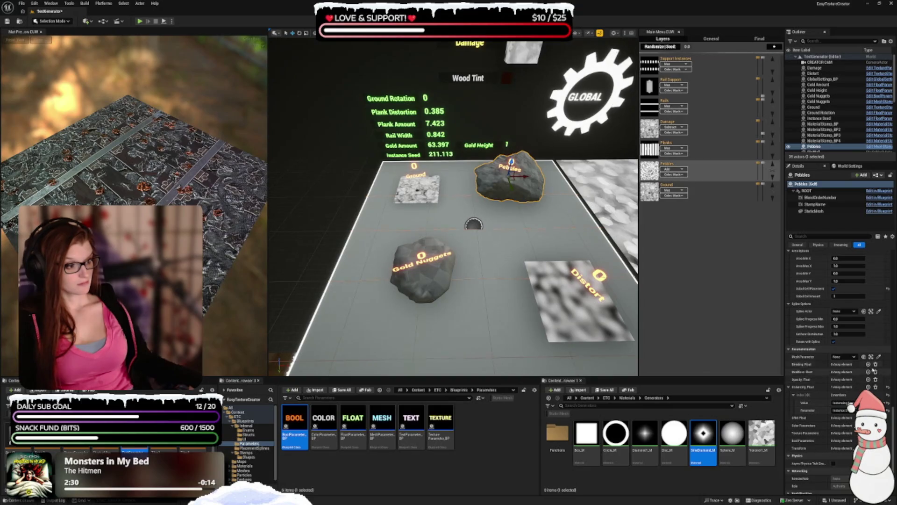
drag(893, 439, 895, 244)
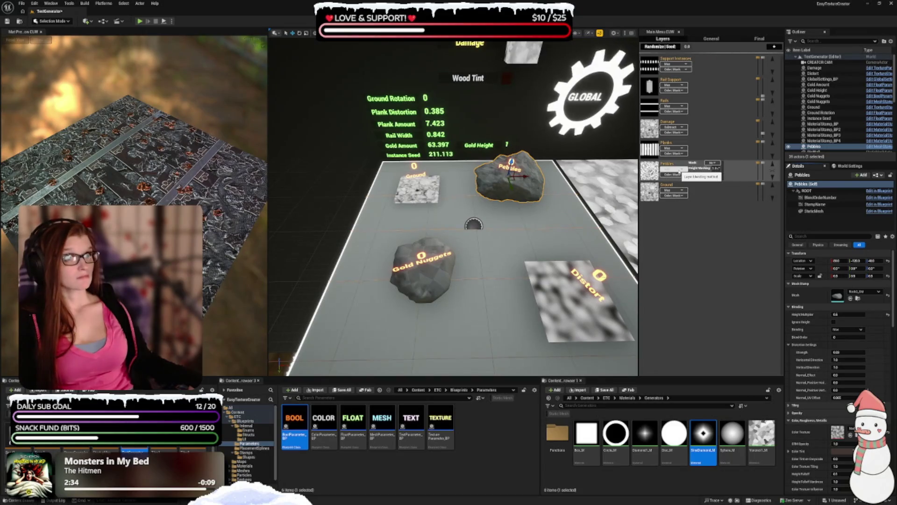
Set the Pebbles layer's blend mode to Add and select the Gold Nuggets rock.
click(673, 169)
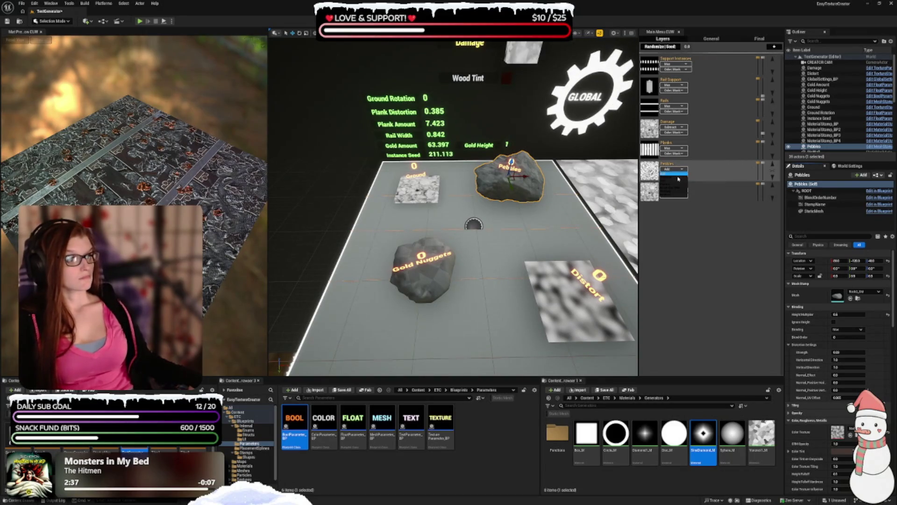
click(676, 181)
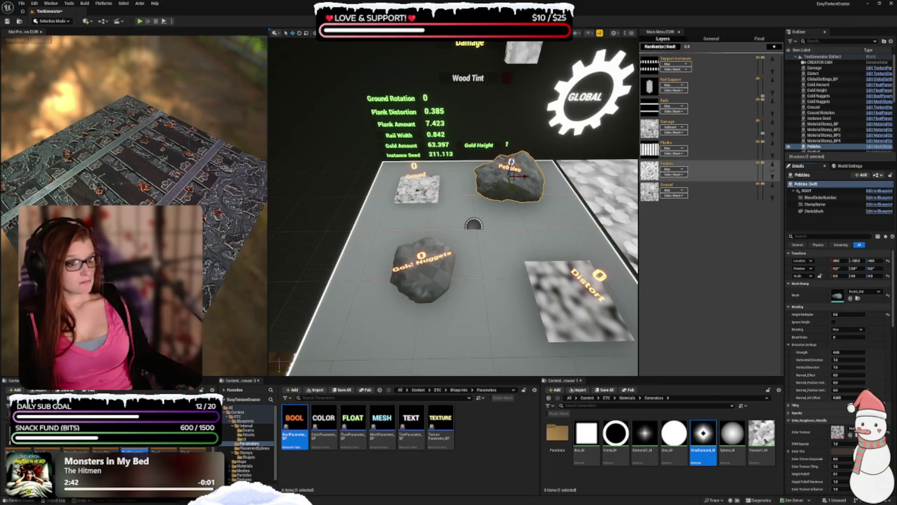
click(423, 271)
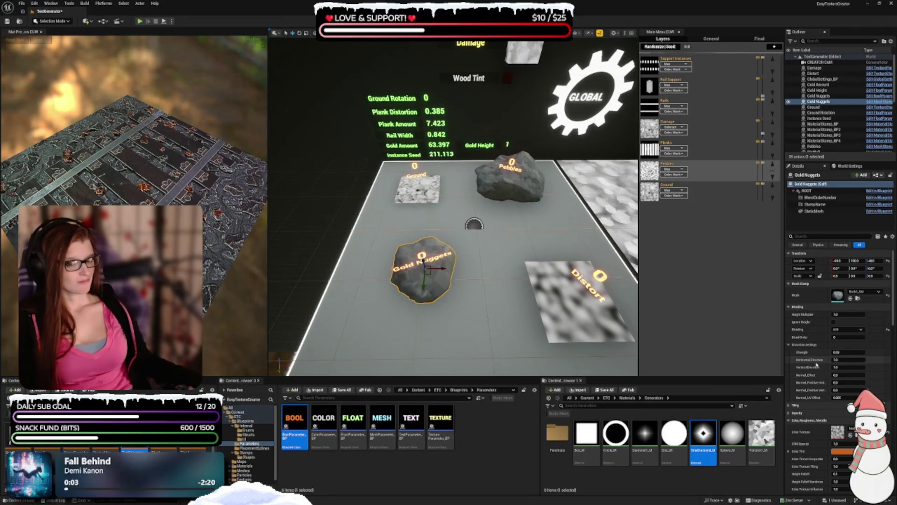
Edit Gold Nuggets' Height Offset Max under Universal Options and commit it to regenerate.
scroll(815, 362, down, 4)
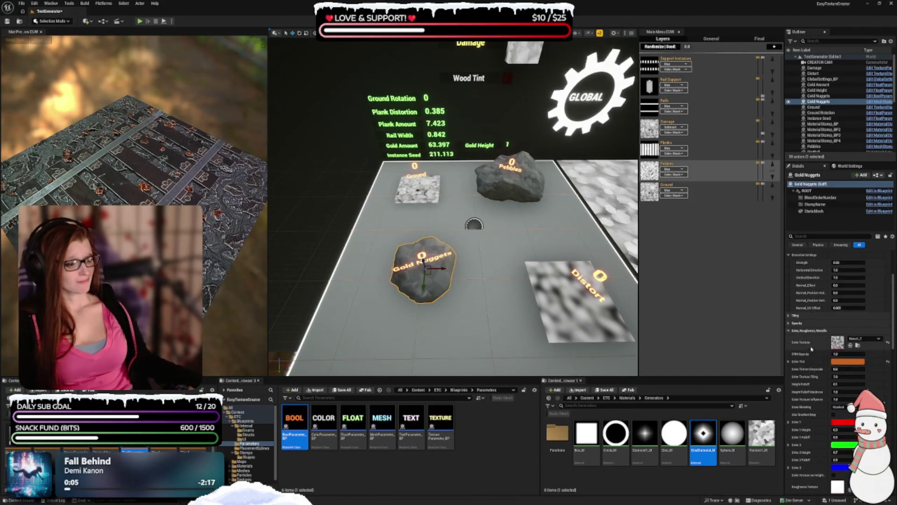
scroll(812, 349, down, 3)
scroll(813, 337, down, 2)
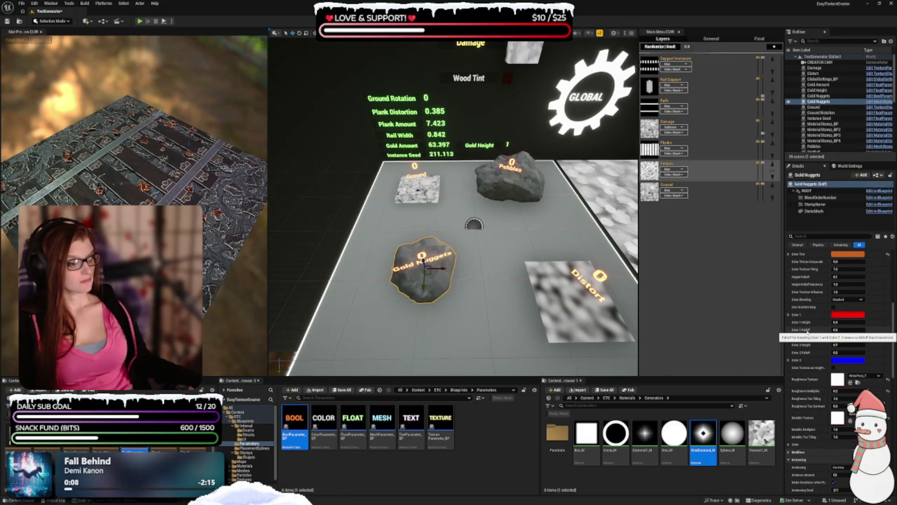
scroll(806, 332, down, 5)
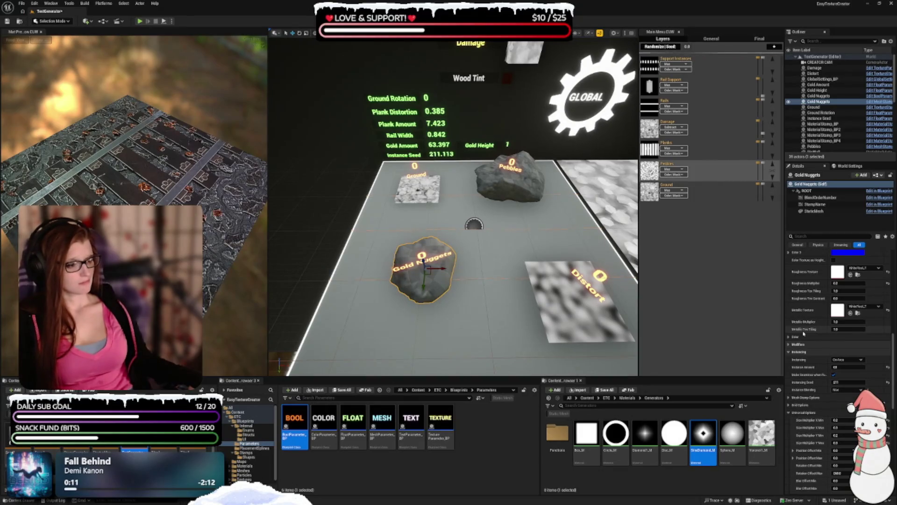
scroll(804, 333, down, 3)
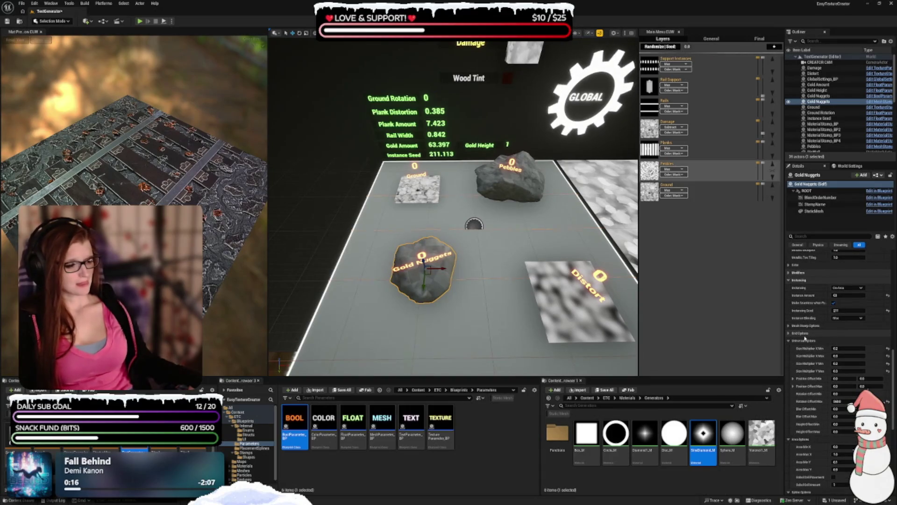
scroll(804, 338, down, 1)
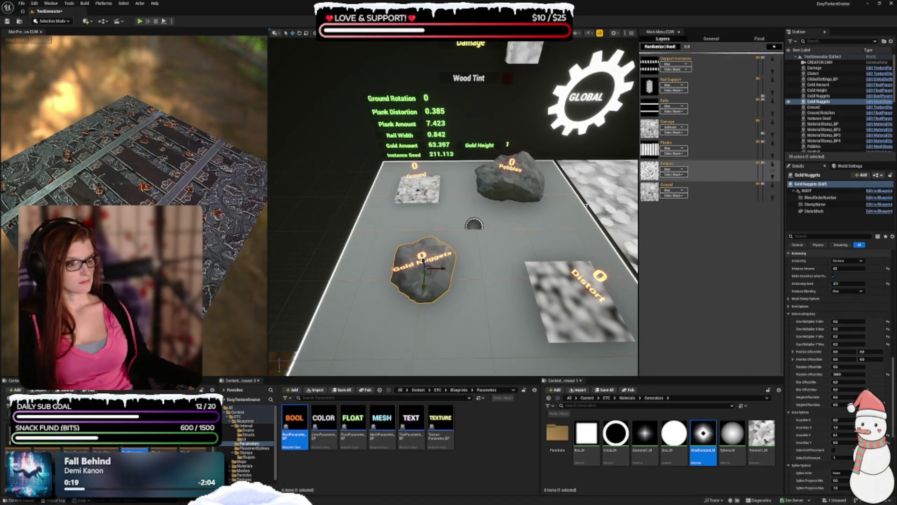
click(519, 196)
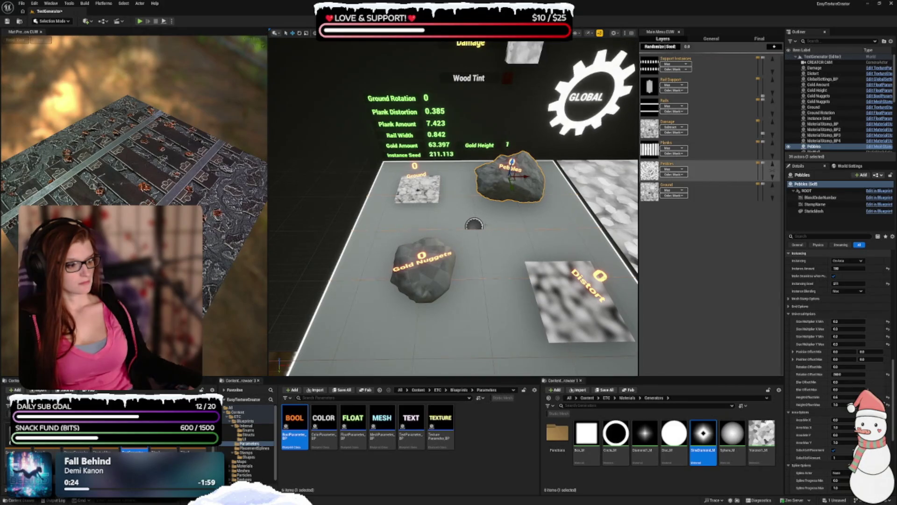
click(429, 277)
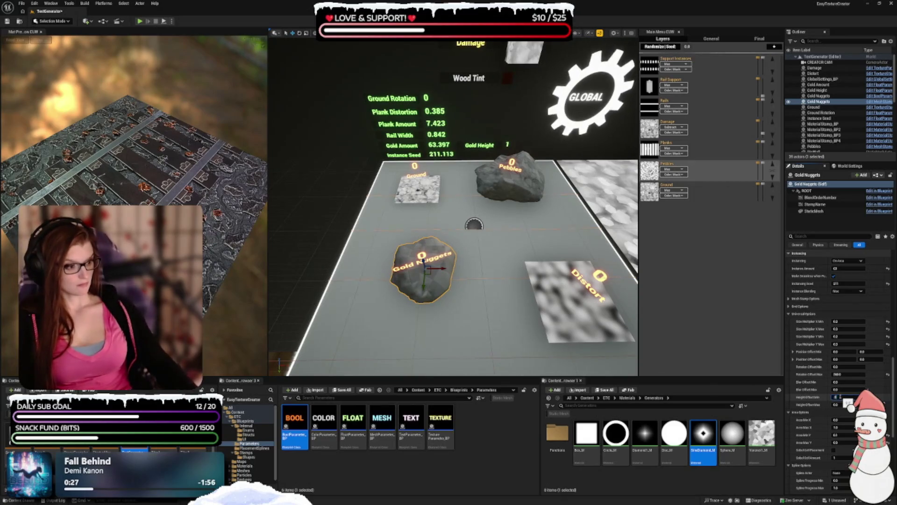
key(Tab)
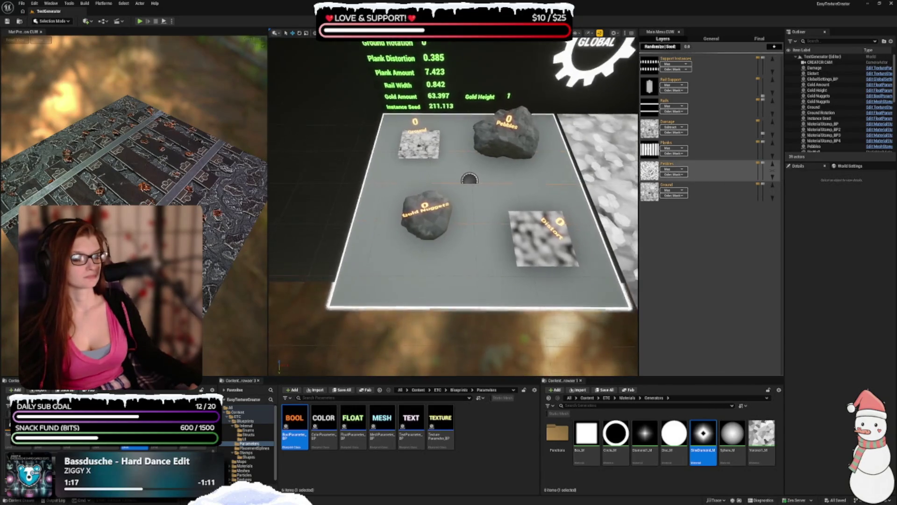
Select the Pebbles mesh stamp in the Outliner to show its properties.
scroll(828, 122, down, 5)
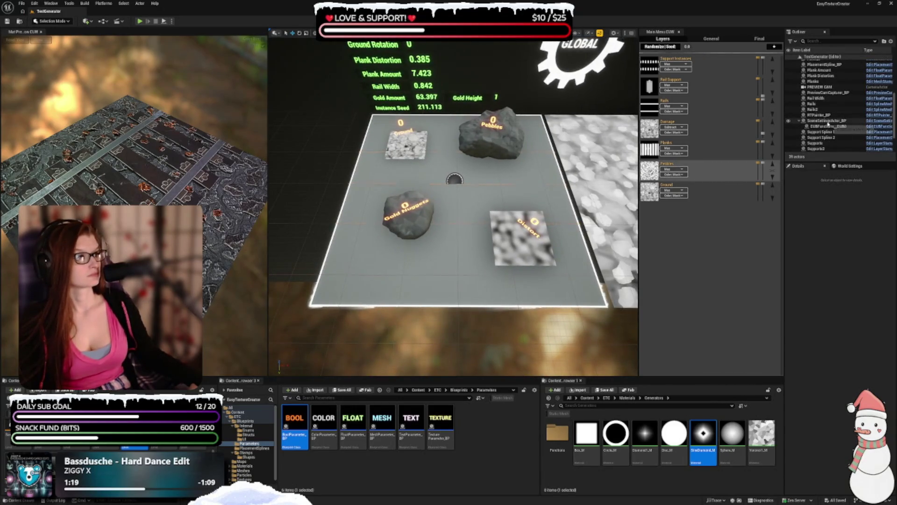
scroll(829, 120, up, 5)
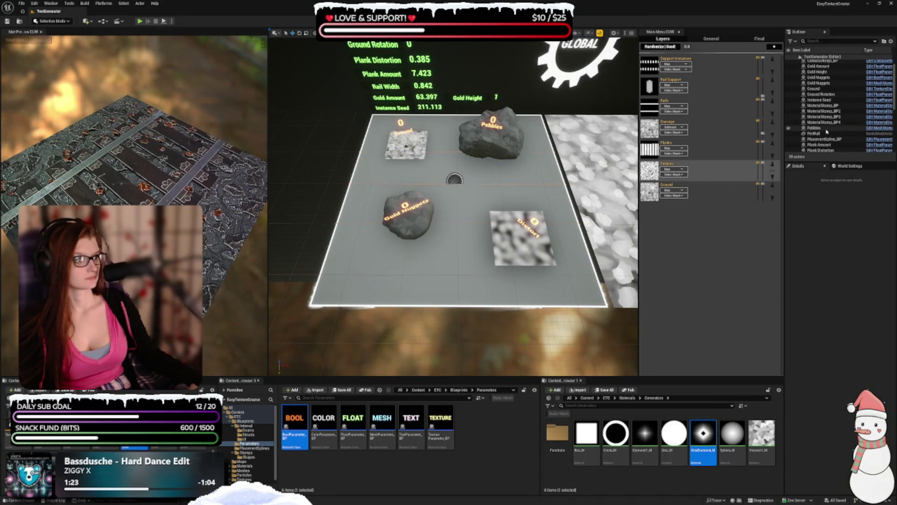
click(827, 129)
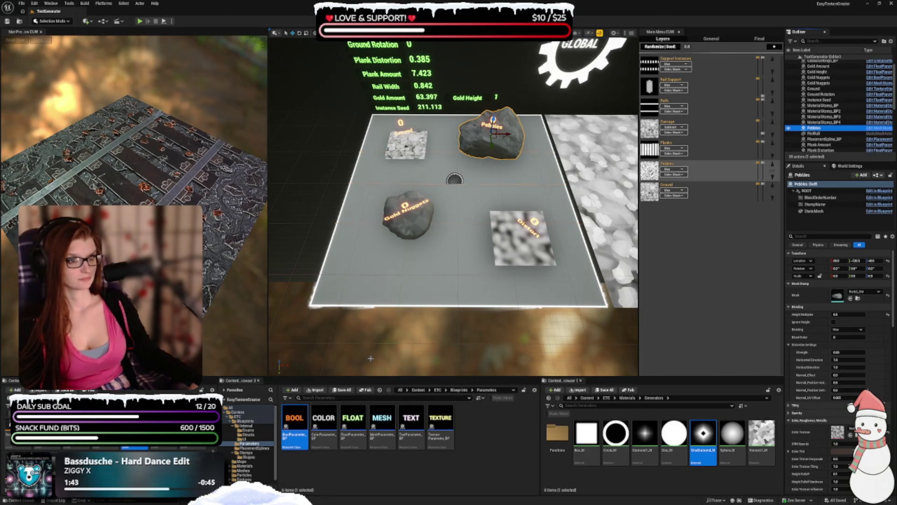
Reload the TestGenerator level and select the Pebbles rock stamp in the viewport.
mouse_move(673, 189)
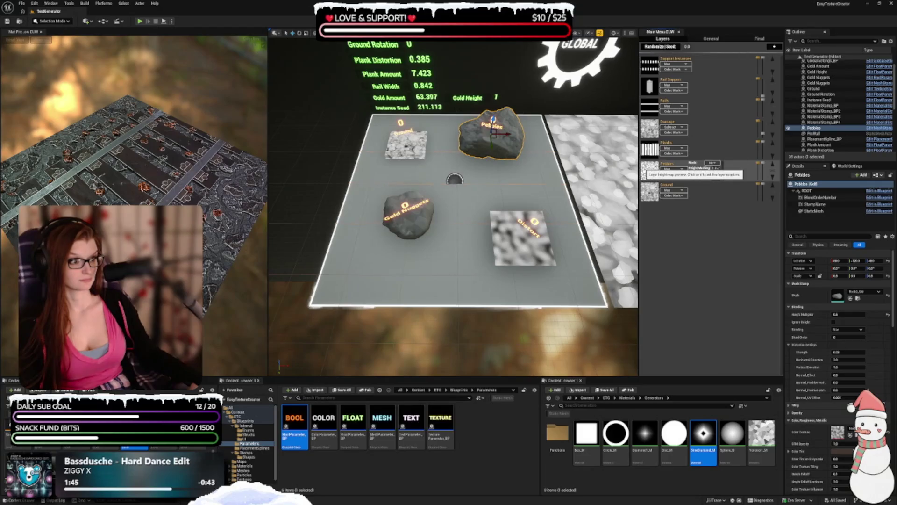
mouse_move(738, 174)
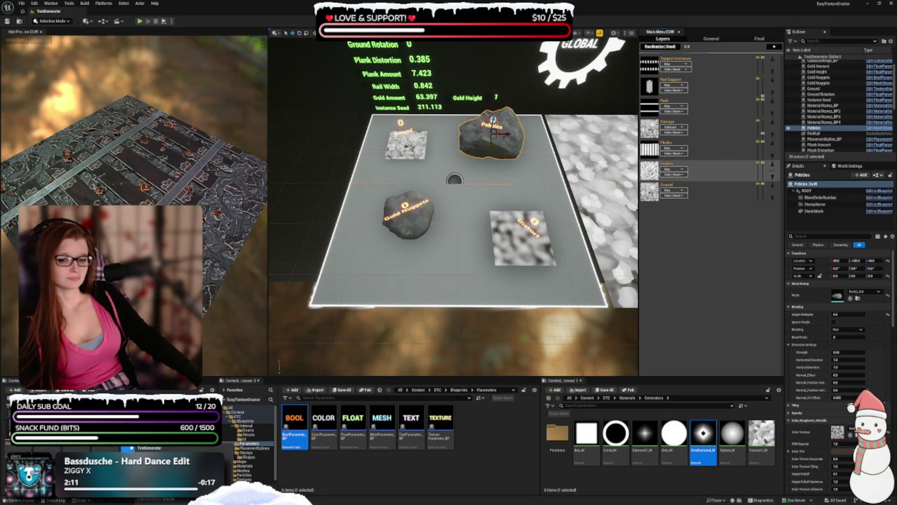
double_click(141, 447)
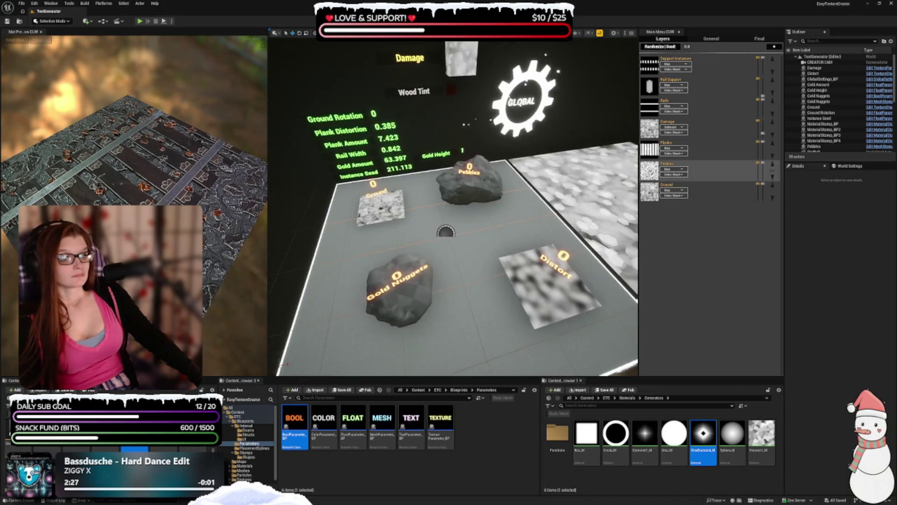
click(460, 157)
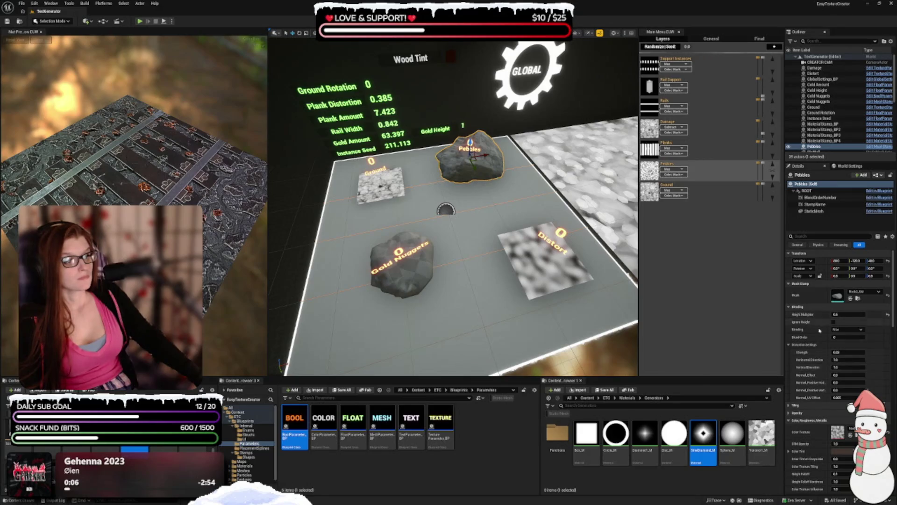
Reset the Pebbles mesh, assign Rock1_SM and then another rock, and raise Scale Z.
click(888, 296)
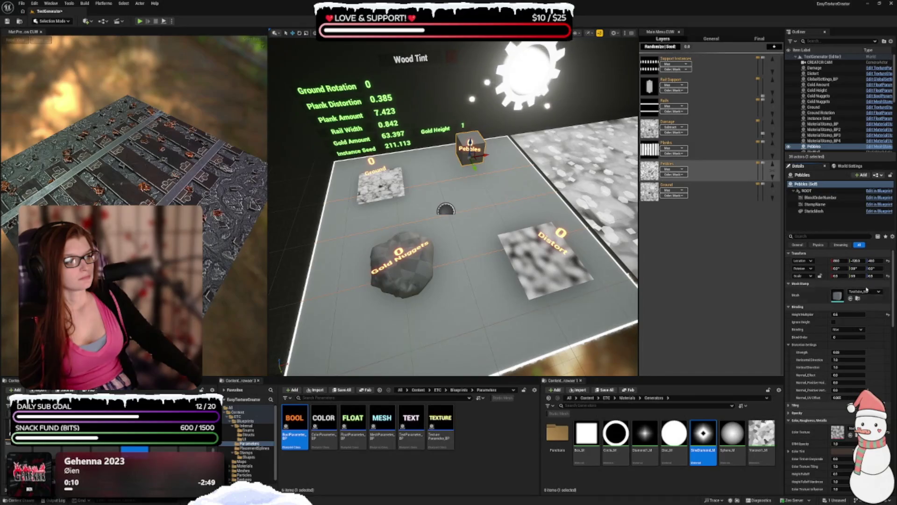
click(875, 293)
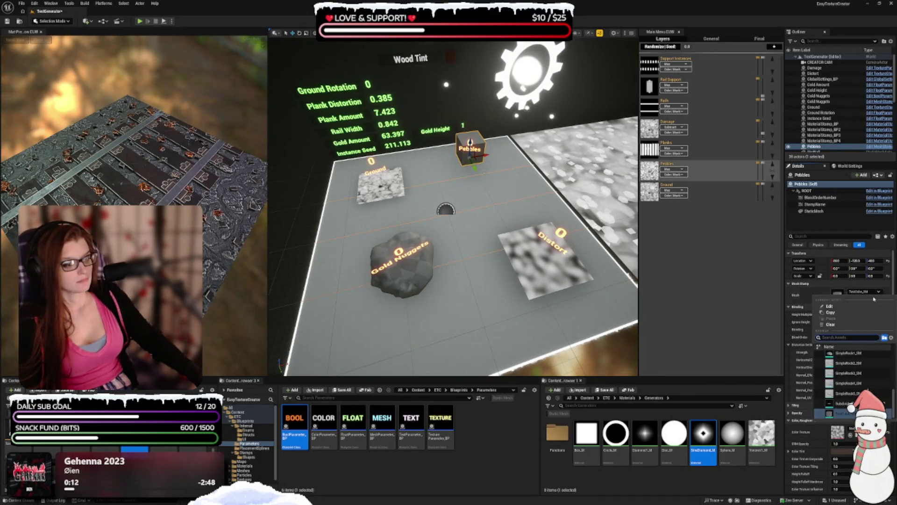
text(rdk)
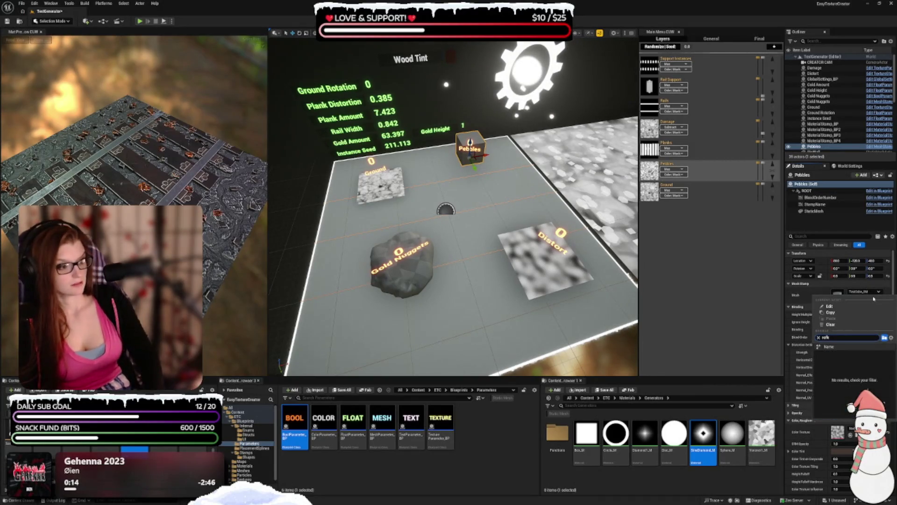
key(BackSpace)
key(BackSpace)
text(ock)
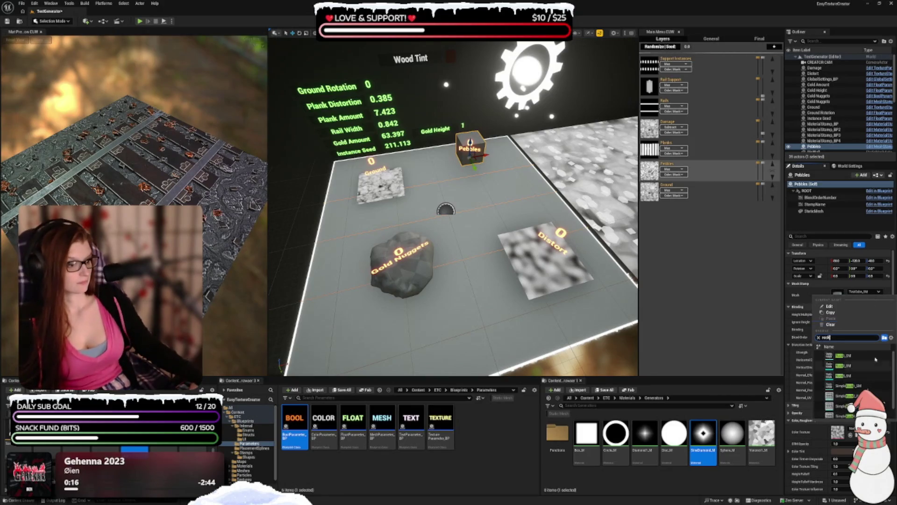
click(850, 358)
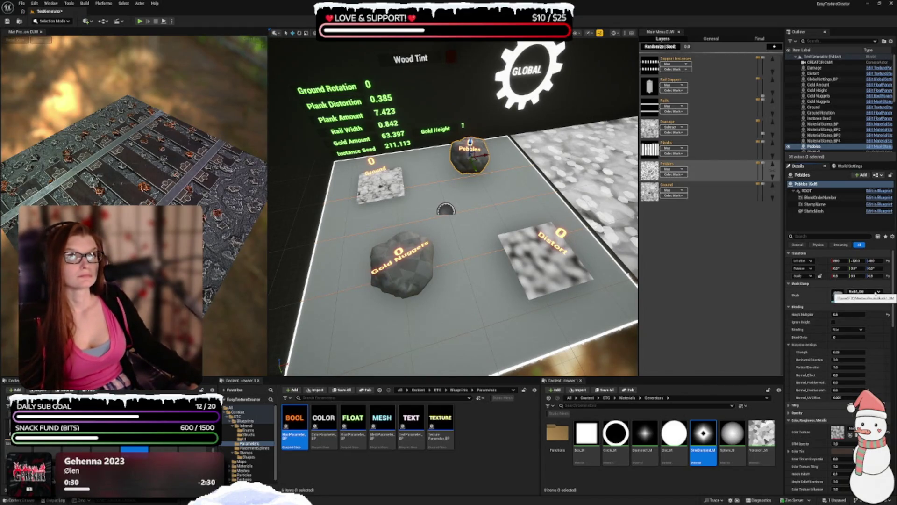
click(876, 292)
text(rock)
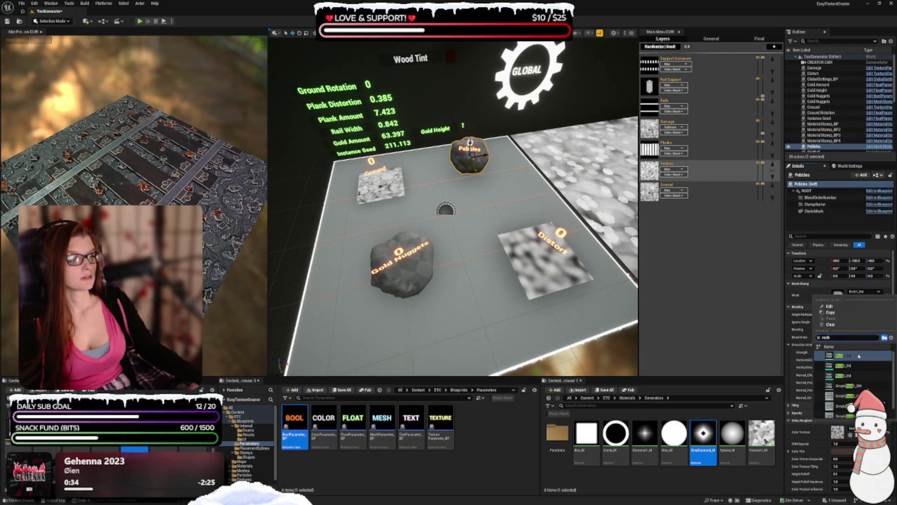
click(841, 365)
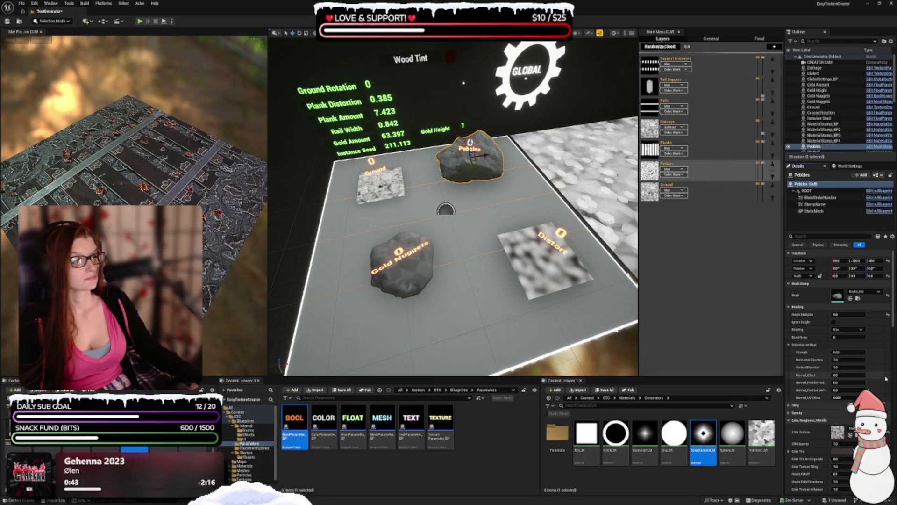
mouse_move(877, 276)
mouse_down()
mouse_move(895, 281)
mouse_move(878, 280)
mouse_up()
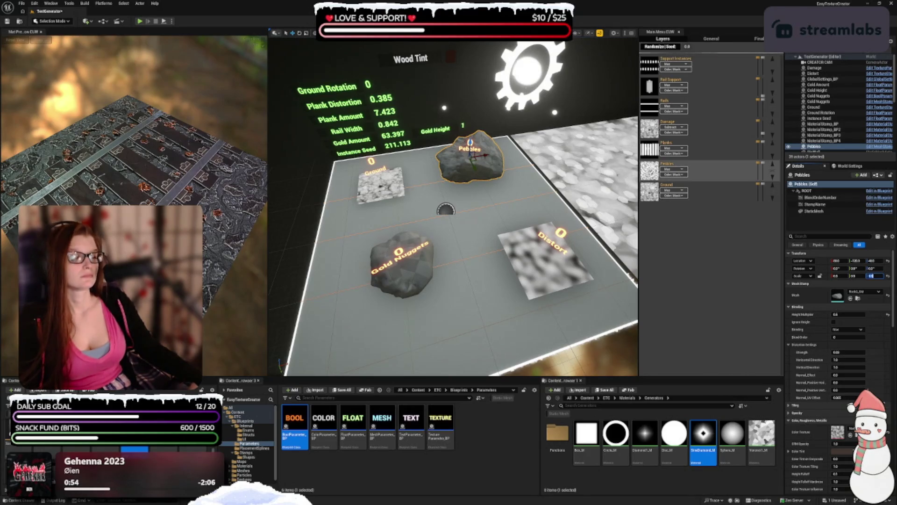
Collapse the Pebbles Color, Roughness, Metallic category to reach Instancing and Universal Options.
scroll(808, 269, down, 2)
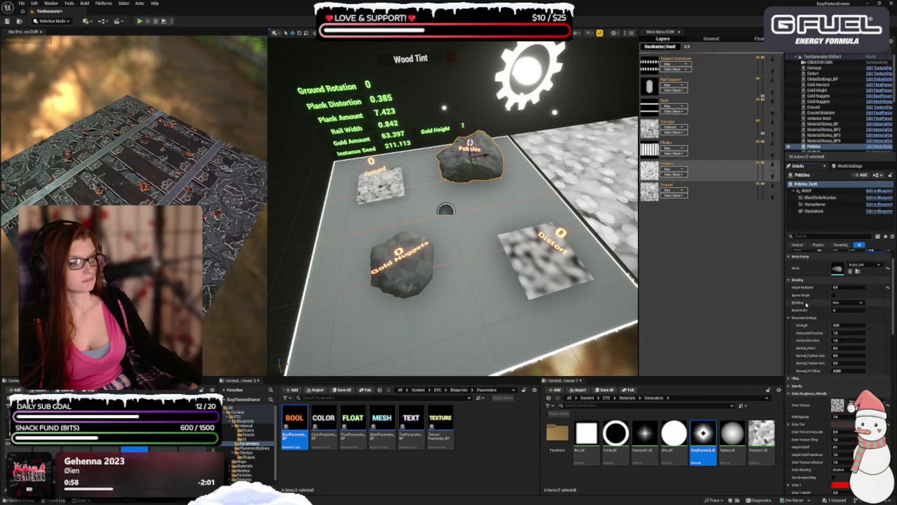
scroll(807, 290, up, 2)
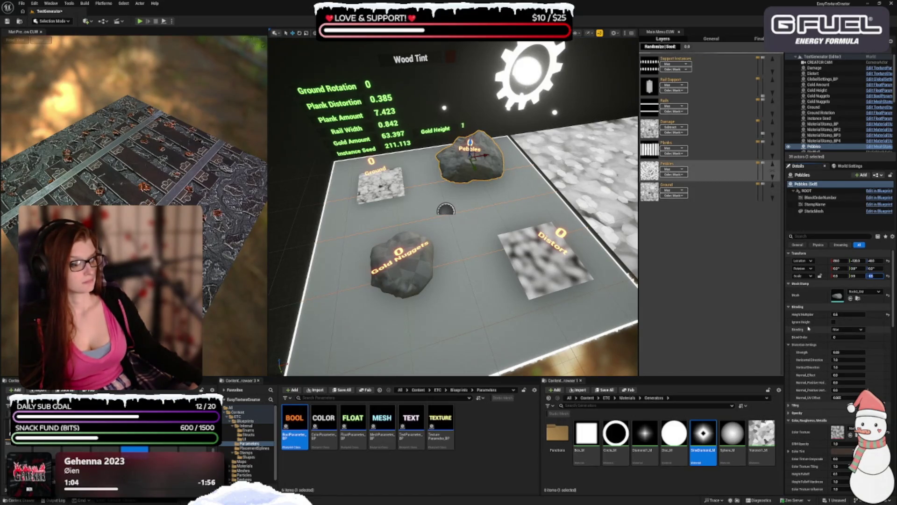
scroll(809, 346, down, 2)
click(789, 375)
scroll(802, 361, down, 5)
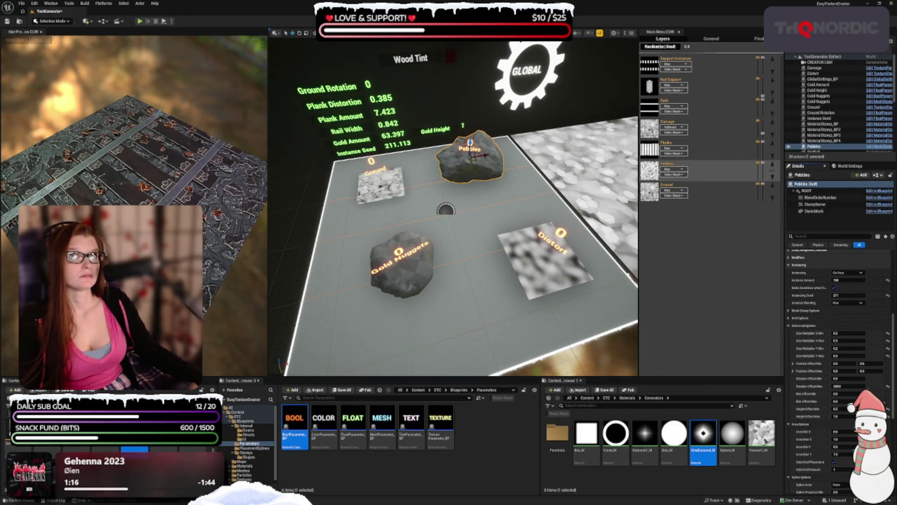
scroll(454, 211, up, 3)
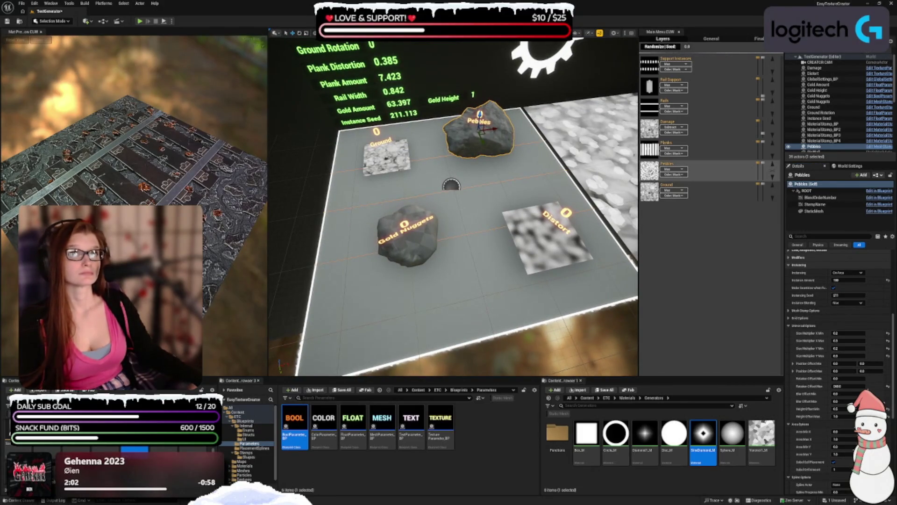
scroll(795, 290, down, 2)
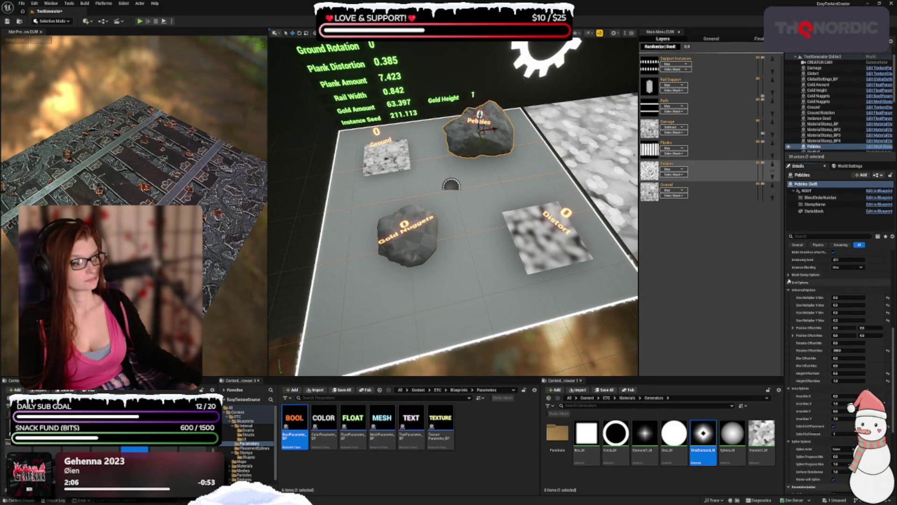
Reset the four Pebbles Size Multiplier fields to their defaults.
scroll(802, 304, down, 1)
scroll(802, 307, down, 1)
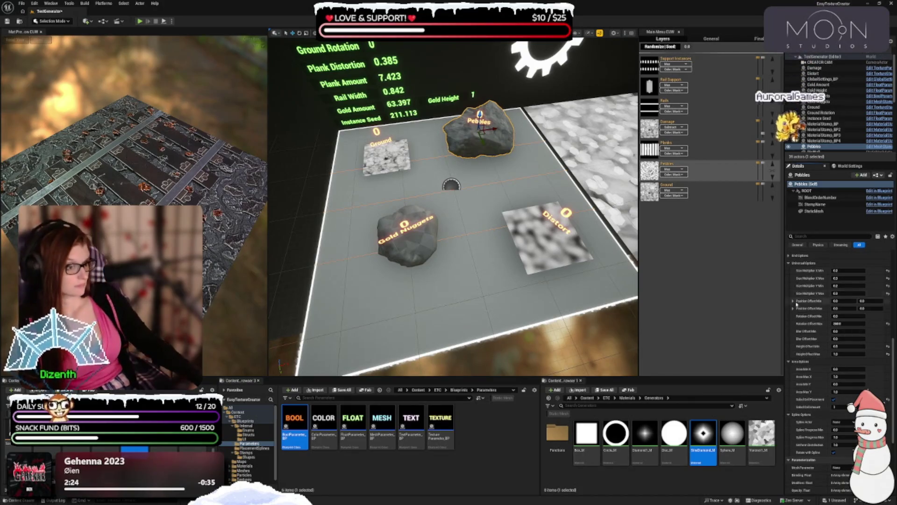
click(888, 293)
click(888, 285)
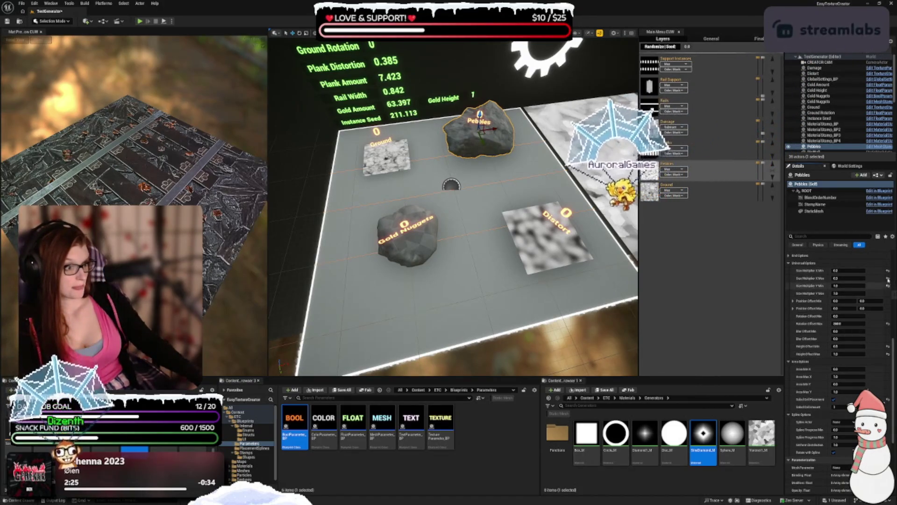
click(888, 278)
click(888, 271)
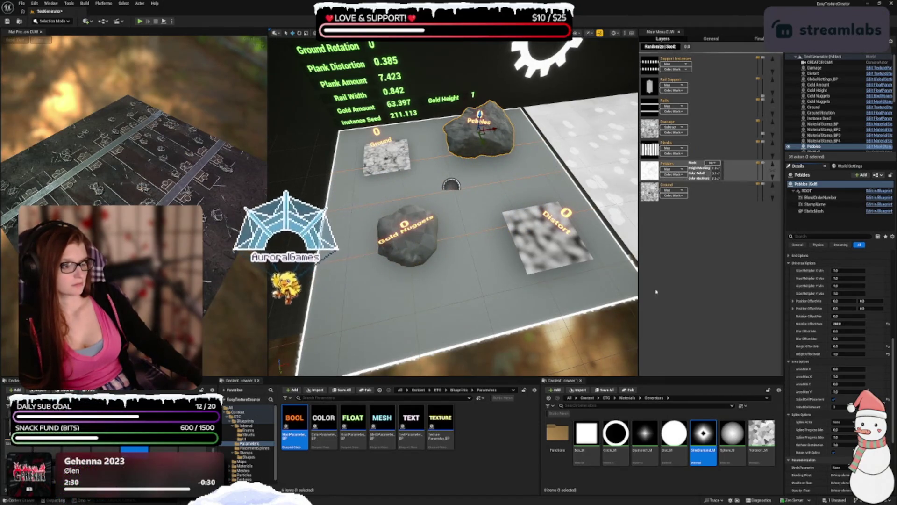
Set Size Multiplier X and Y minimums to 0.2 and the Y maximum to 0.3.
scroll(814, 280, up, 1)
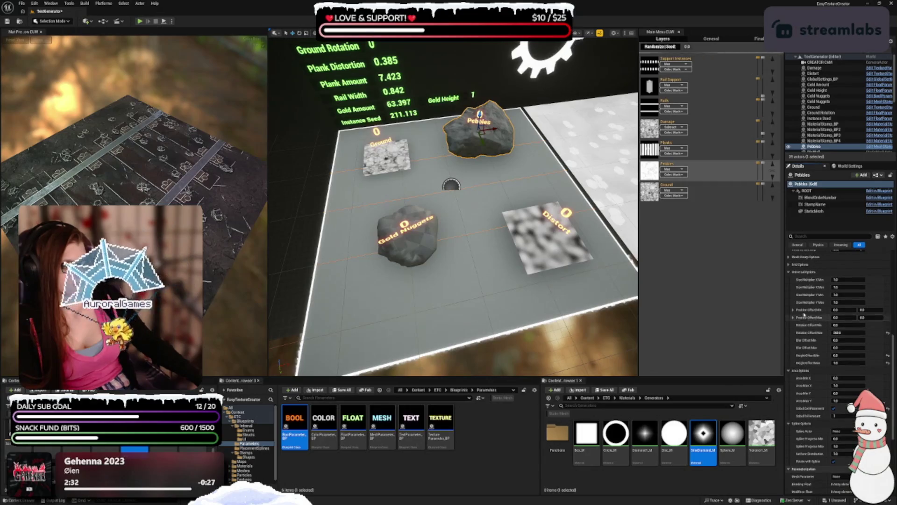
click(840, 279)
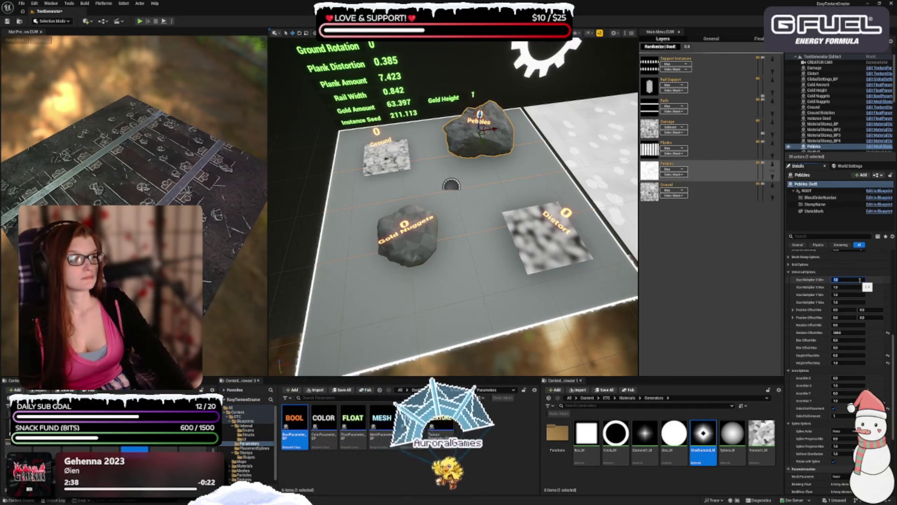
text(0.2)
key(Tab)
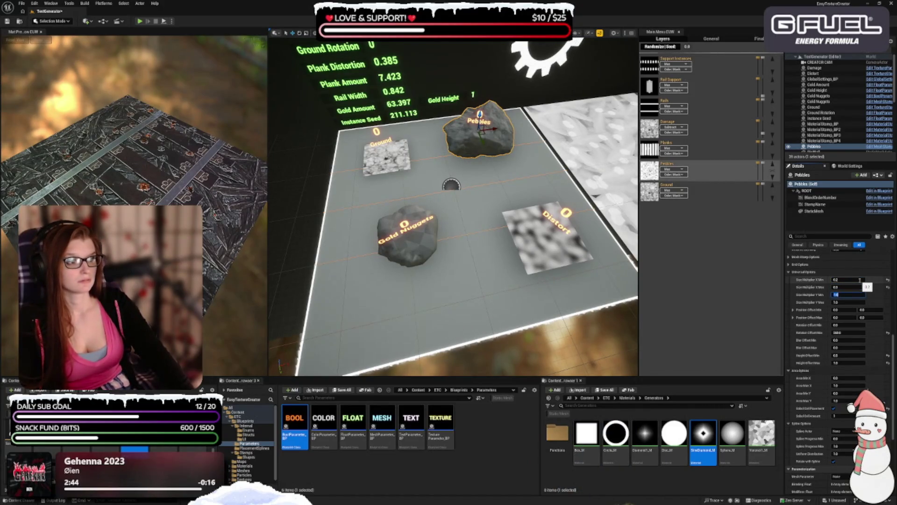
text(0.2)
key(Tab)
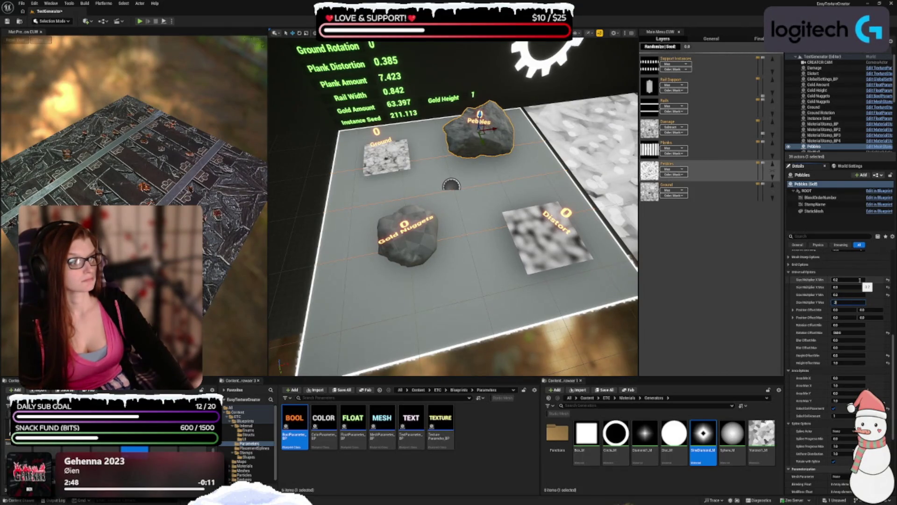
text(0.3)
key(Tab)
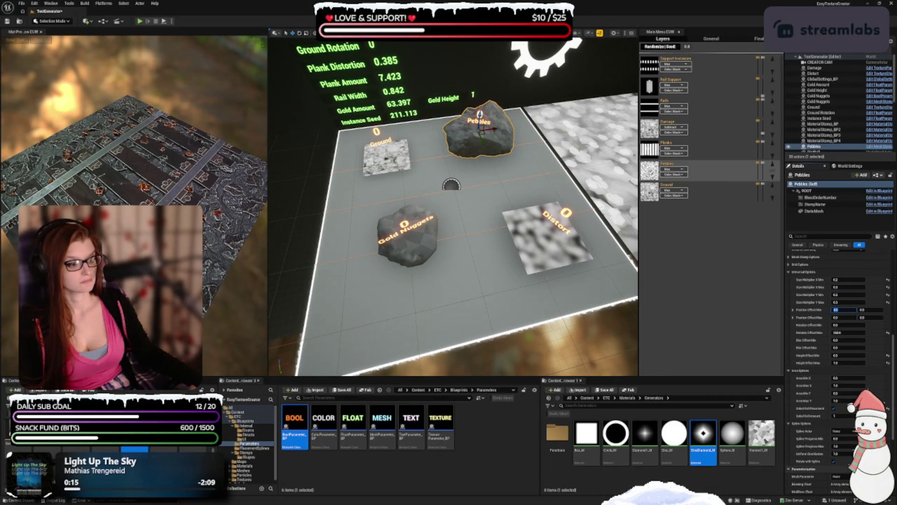
Toggle Solid Cell Placement off and back on, then select the Pebbles layer.
scroll(812, 339, down, 4)
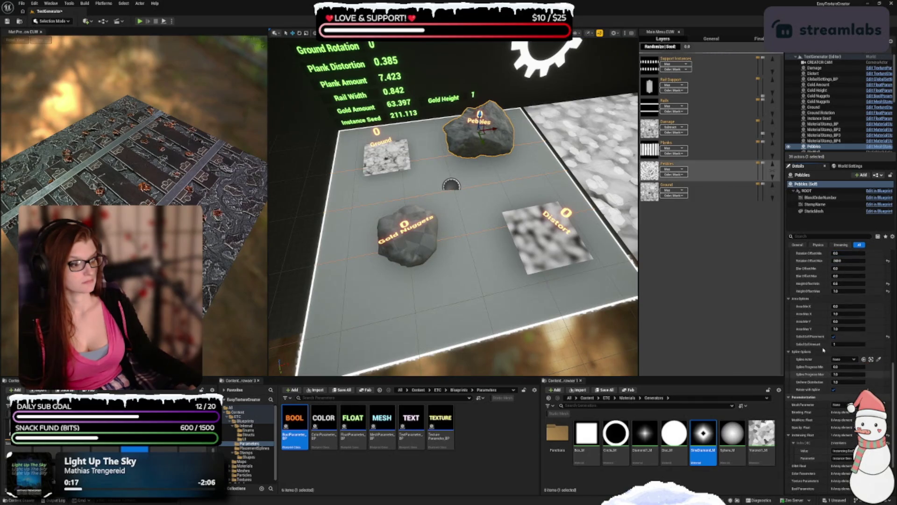
click(834, 337)
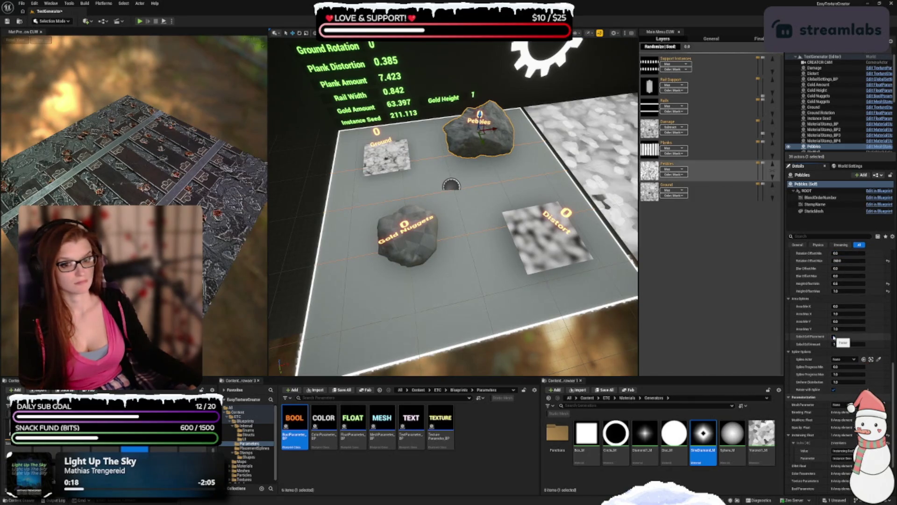
click(835, 337)
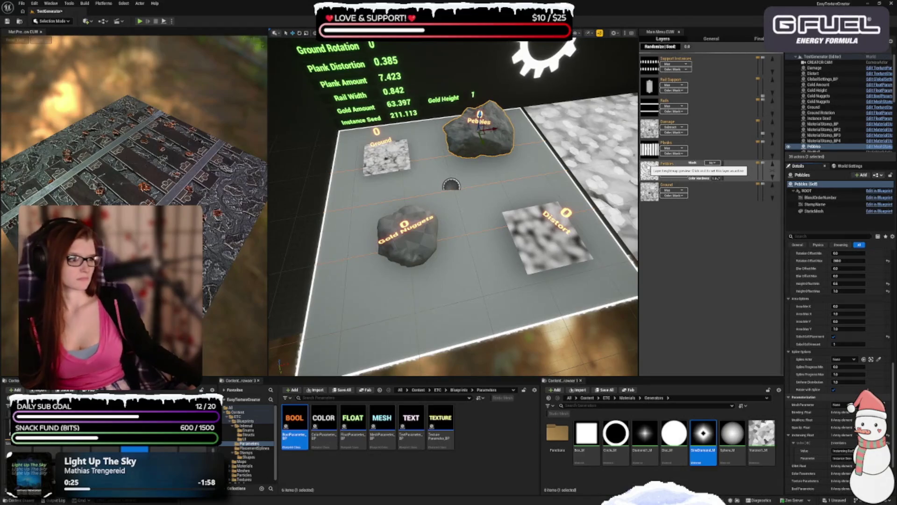
click(650, 169)
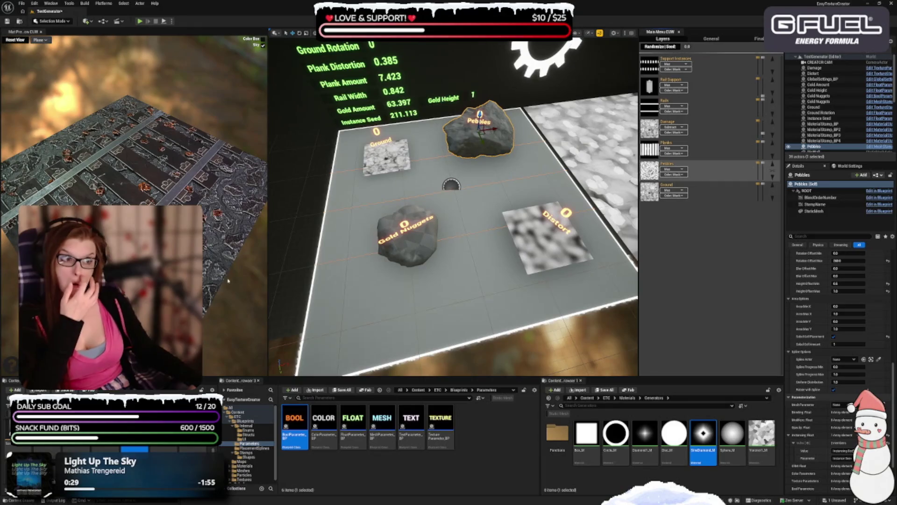
mouse_move(733, 112)
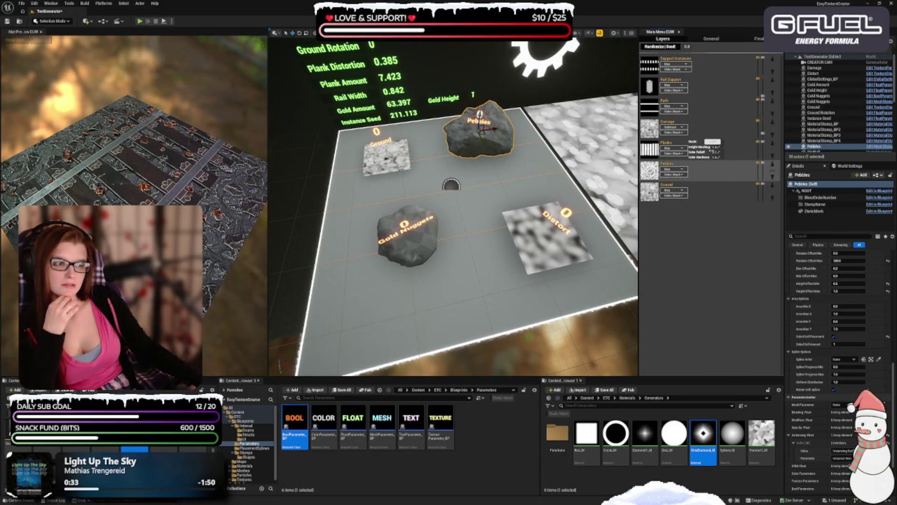
mouse_move(702, 188)
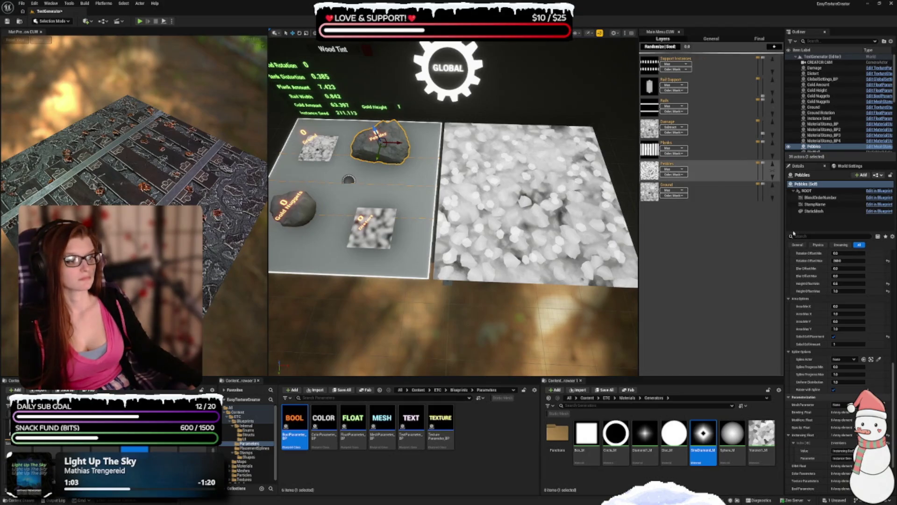
Try Add blending on the Pebbles stamp, then undo back to Max.
scroll(813, 398, up, 5)
scroll(811, 393, up, 3)
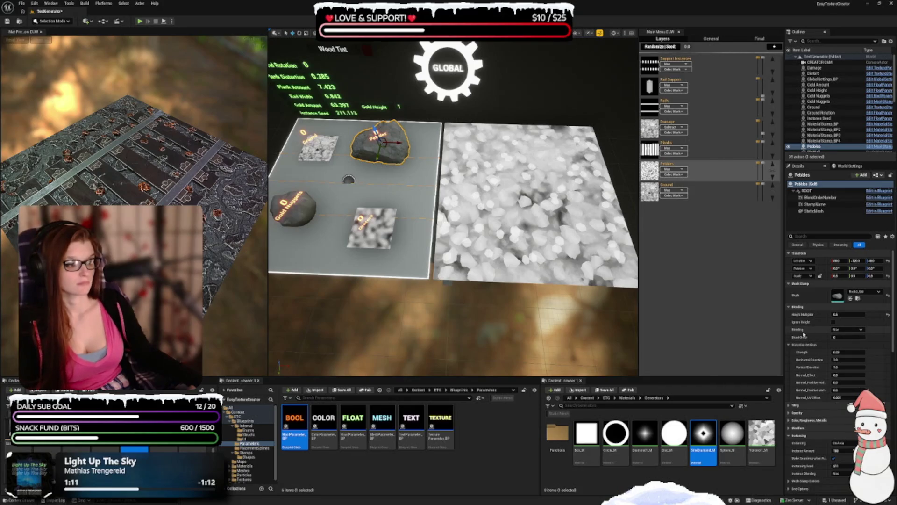
click(844, 333)
click(842, 336)
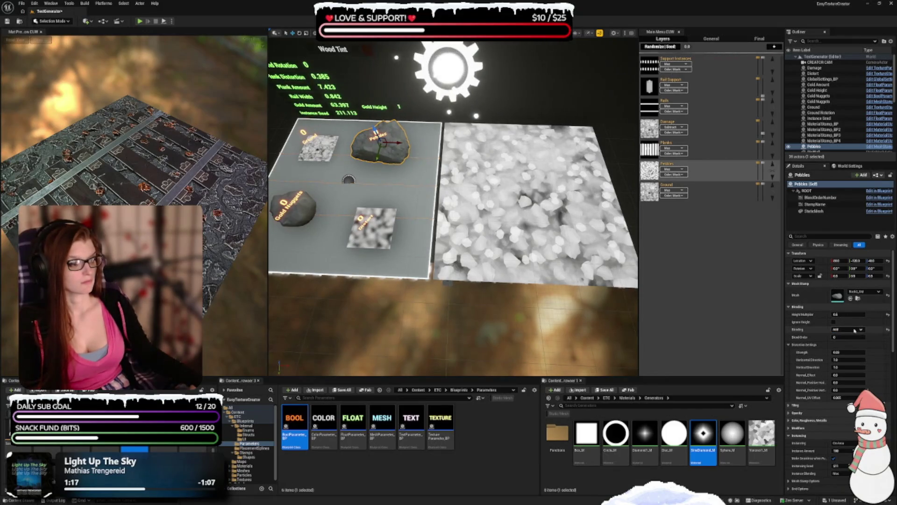
key(ctrl+z)
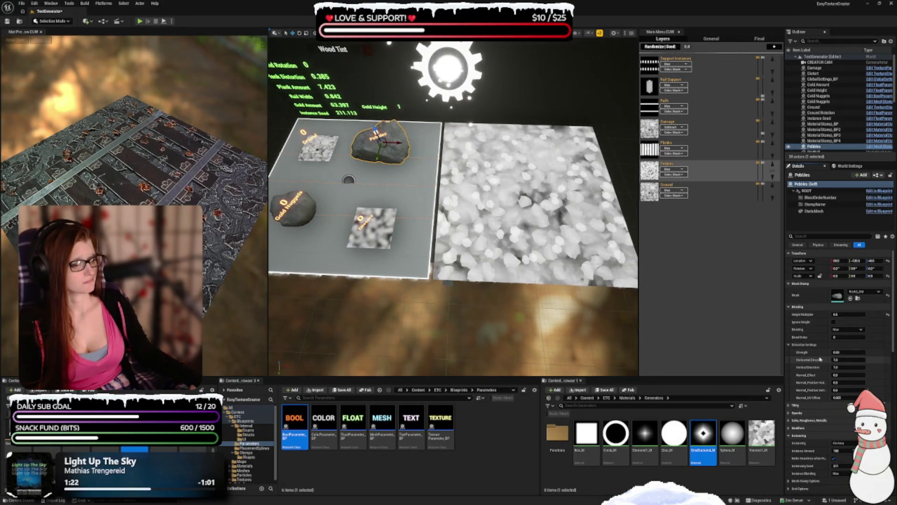
Expand the Pebbles stamp's Tiling category.
scroll(814, 346, down, 1)
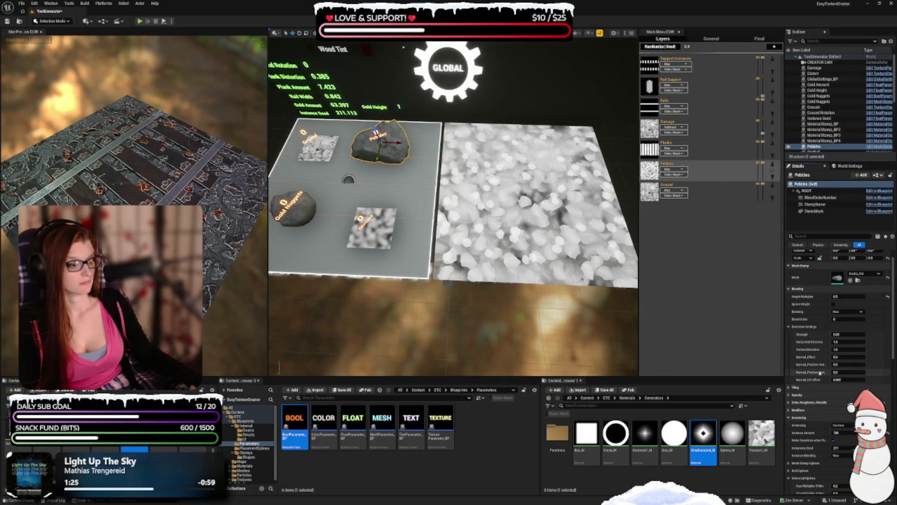
scroll(811, 338, down, 2)
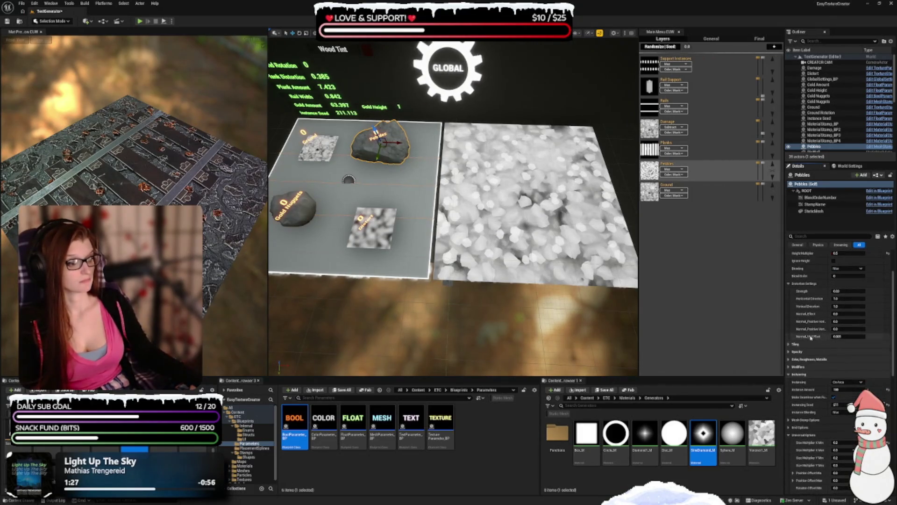
click(792, 345)
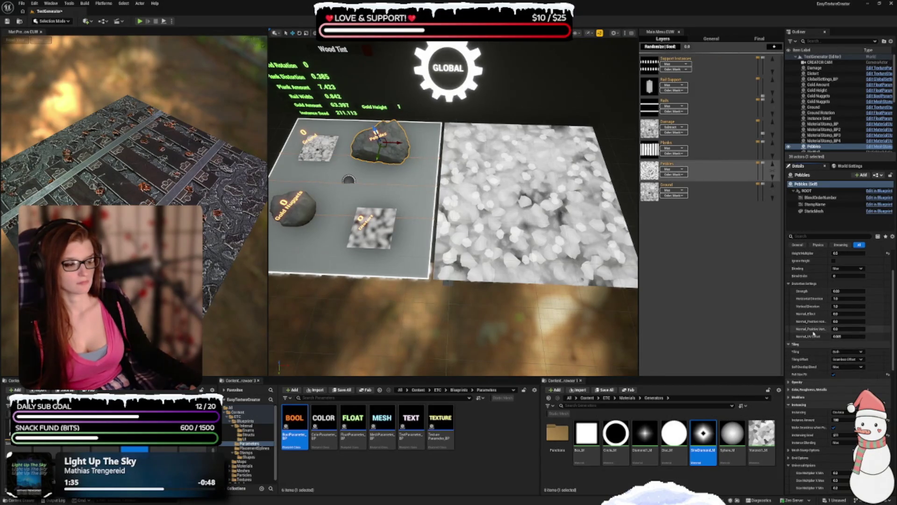
Try Add as the pebbles' Self Overlap Blend, then set it back to Max.
scroll(816, 343, down, 1)
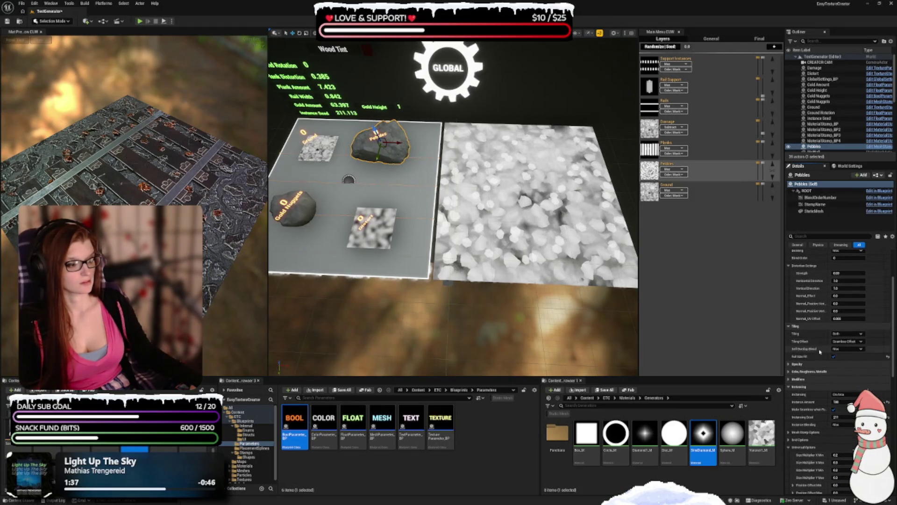
click(844, 350)
click(844, 355)
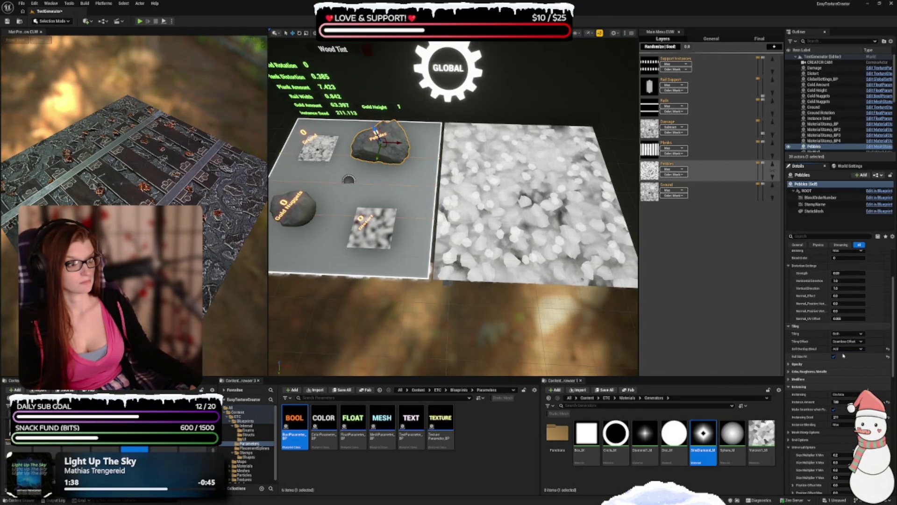
click(845, 349)
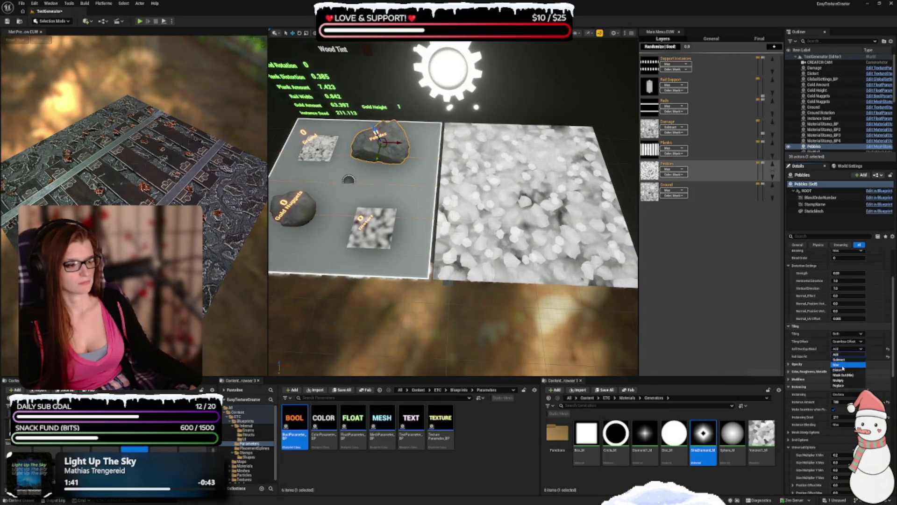
click(844, 370)
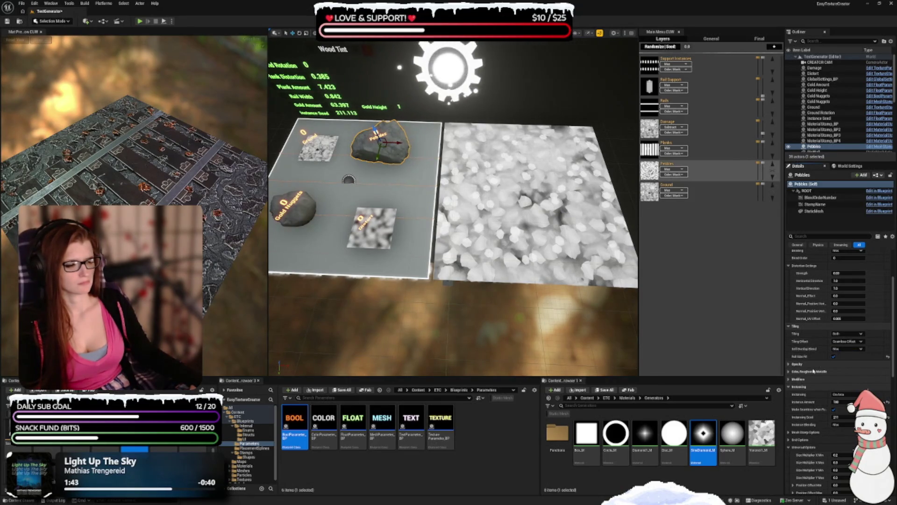
Expand Opacity and browse the Texture, Edge and Crevice Mask categories.
click(799, 365)
click(813, 378)
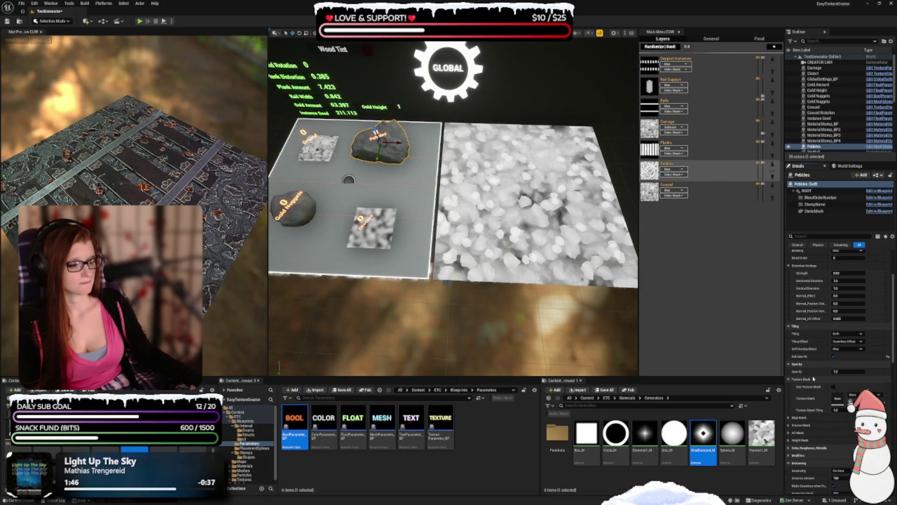
click(805, 379)
click(805, 387)
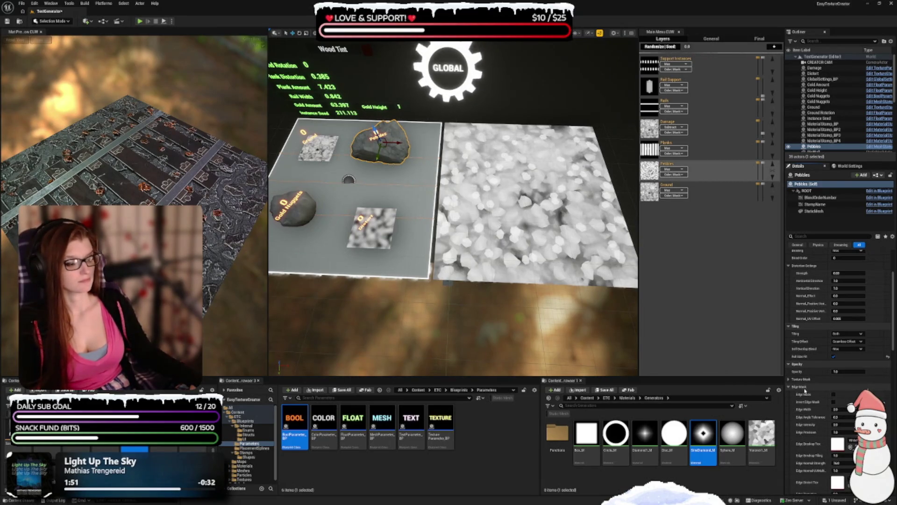
click(805, 388)
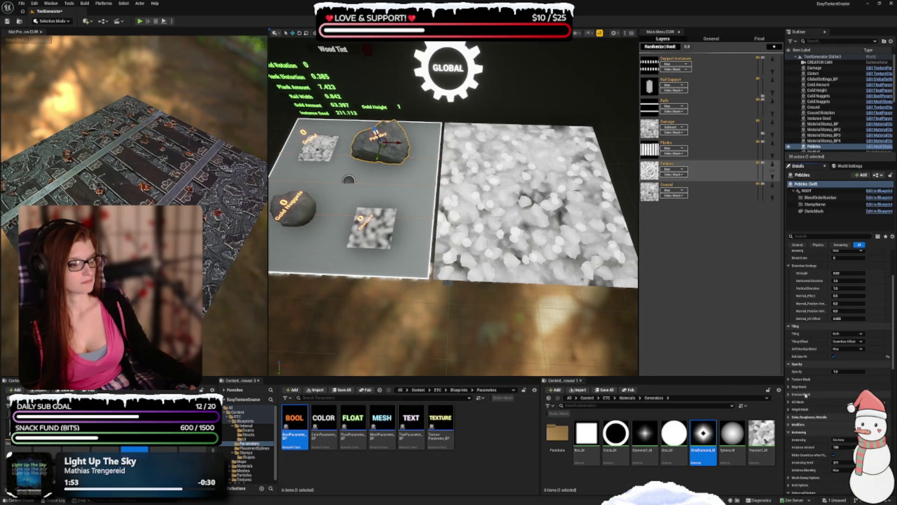
click(806, 394)
click(807, 394)
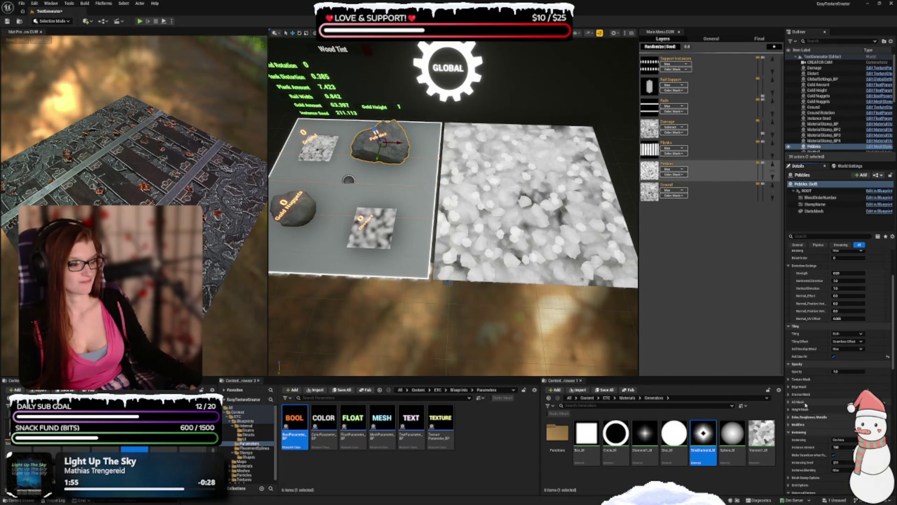
Expand the Pebbles stamp's Color, Roughness, Metallic category.
scroll(805, 402, down, 2)
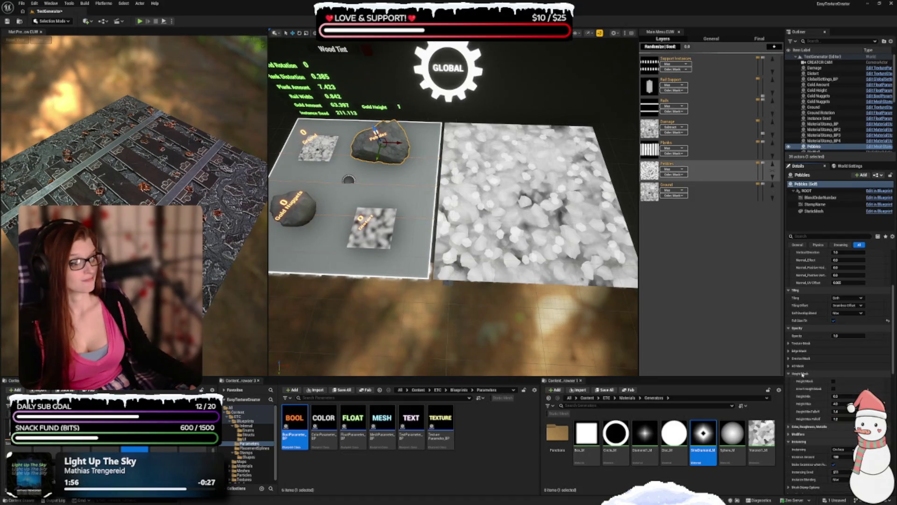
click(804, 381)
scroll(819, 396, down, 2)
scroll(819, 396, down, 1)
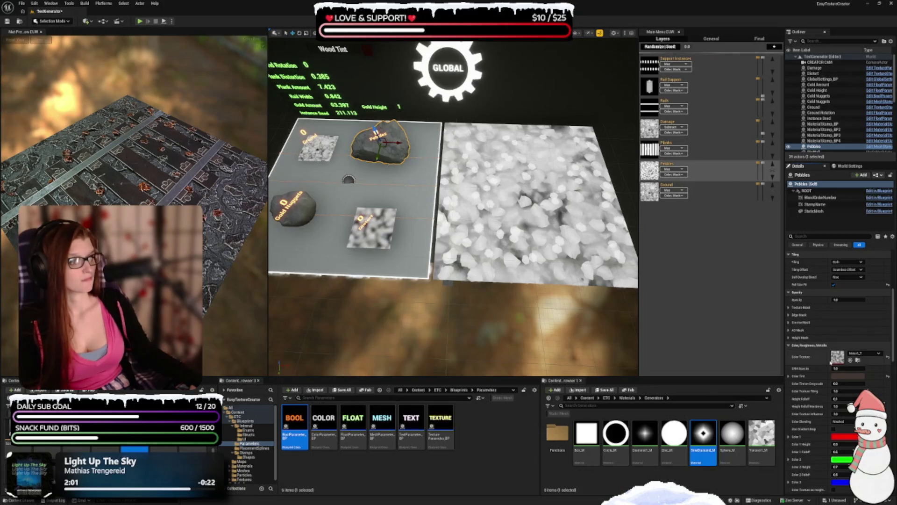
scroll(819, 359, down, 2)
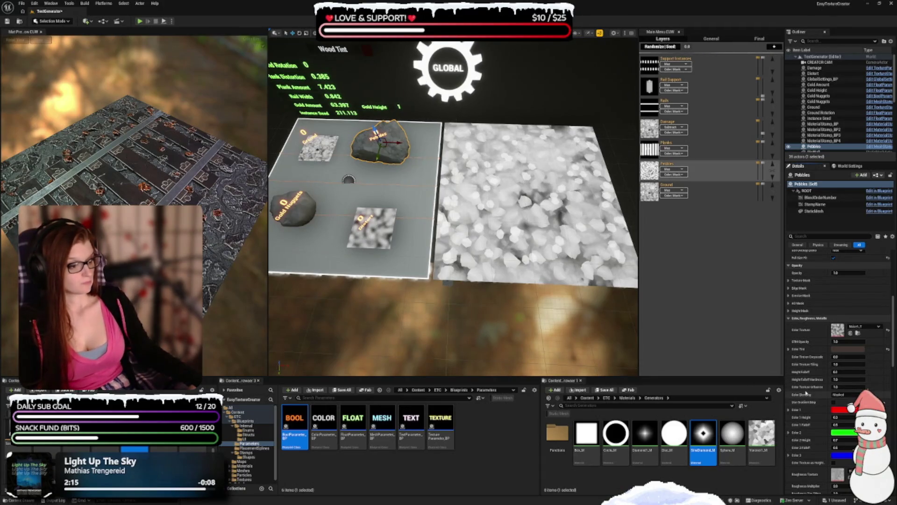
Try Overlay and Add colour blending, then return Color Blending to Masked.
click(841, 395)
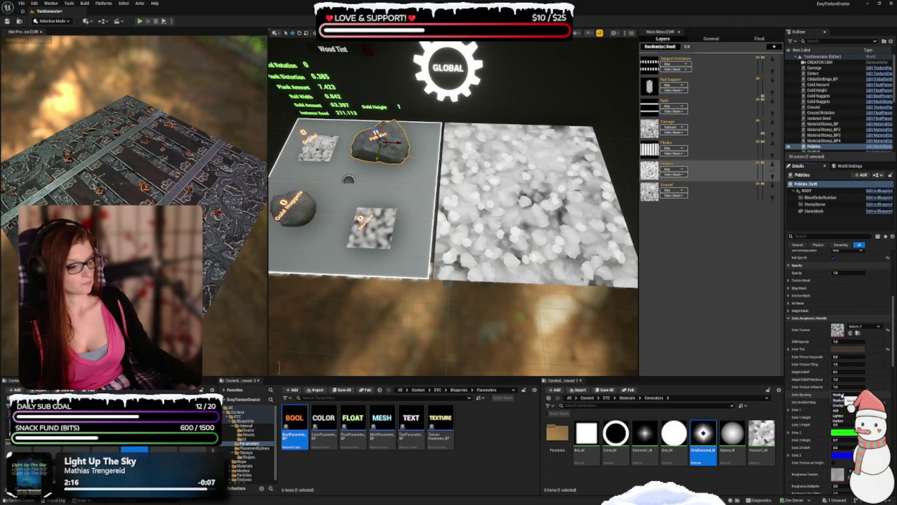
click(841, 405)
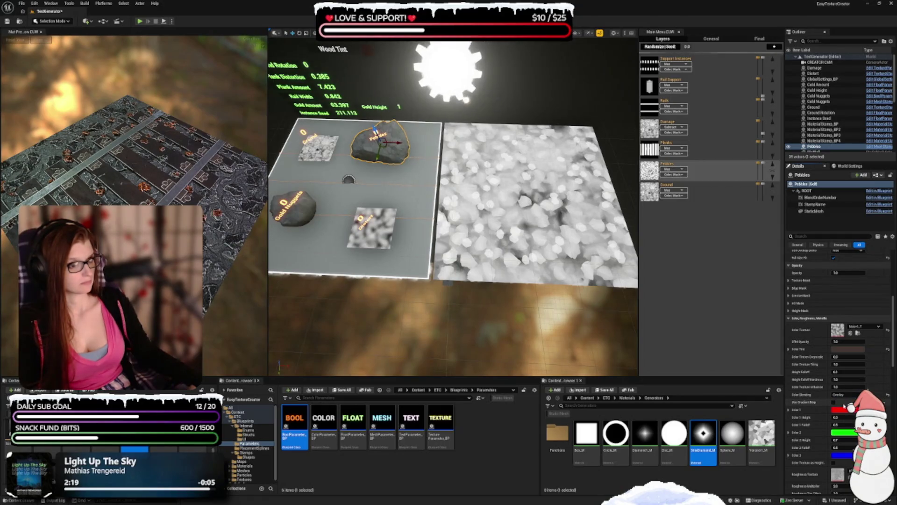
click(842, 395)
click(845, 412)
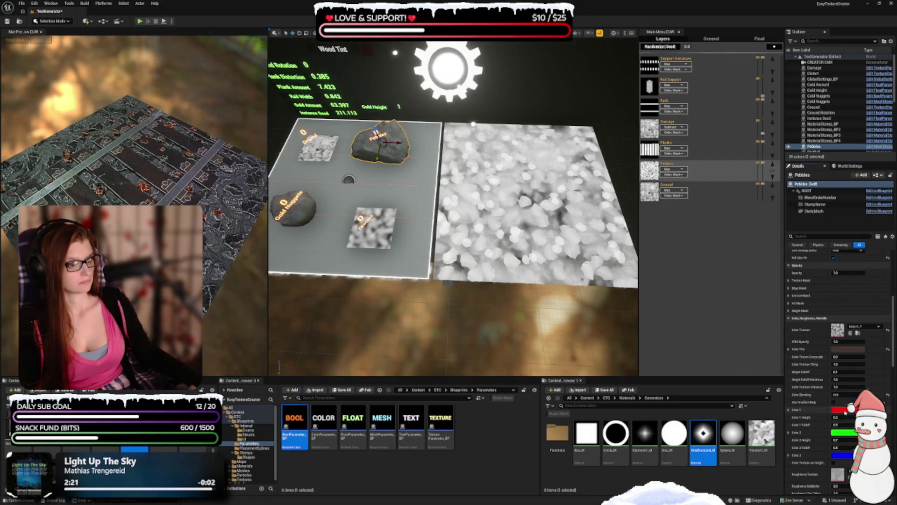
click(842, 395)
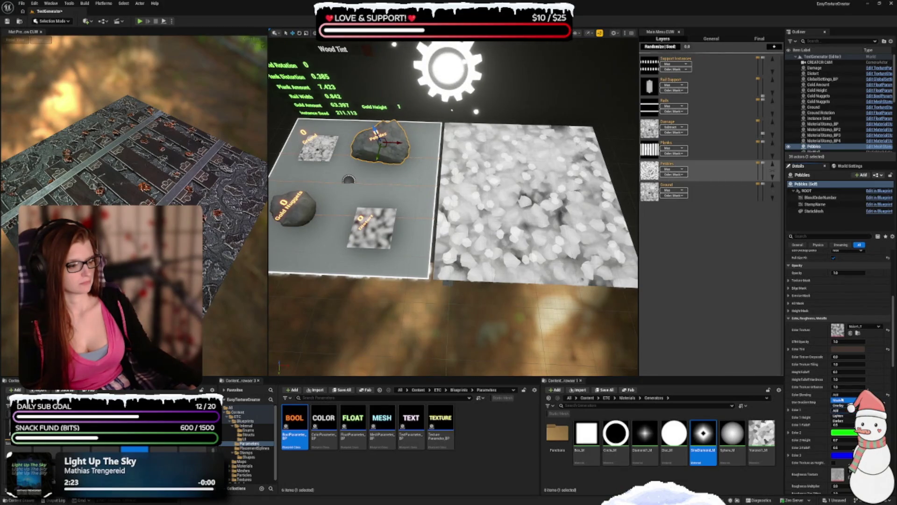
click(840, 400)
scroll(818, 361, down, 1)
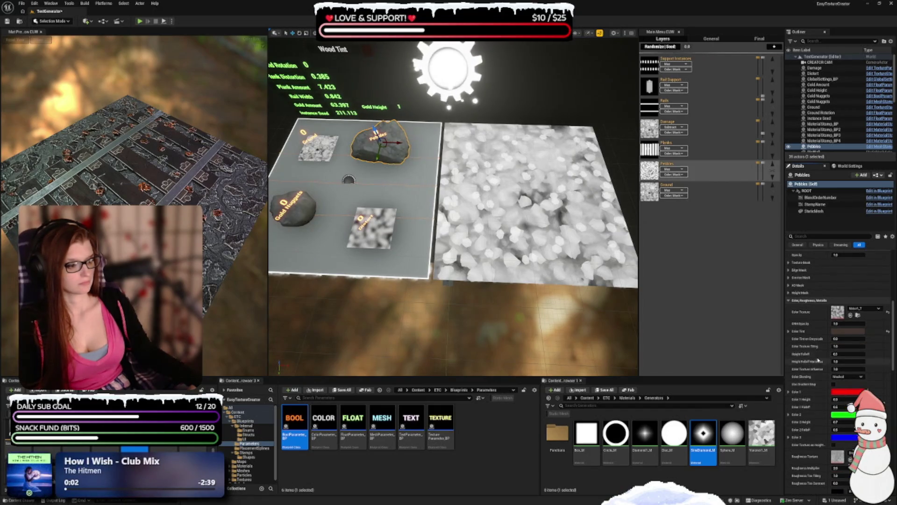
Expand and collapse the Pebbles stamp's Color and Modifiers options.
scroll(812, 380, down, 2)
scroll(817, 397, down, 2)
scroll(816, 394, down, 2)
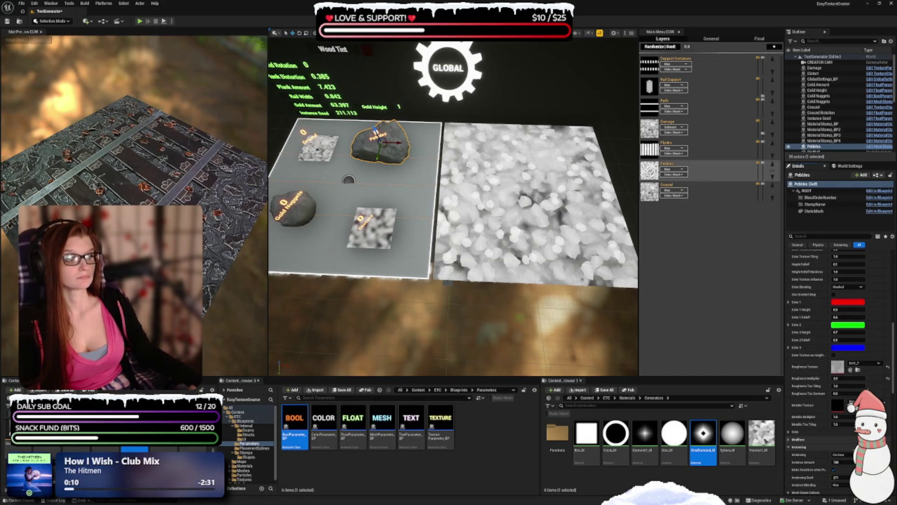
scroll(810, 389, down, 2)
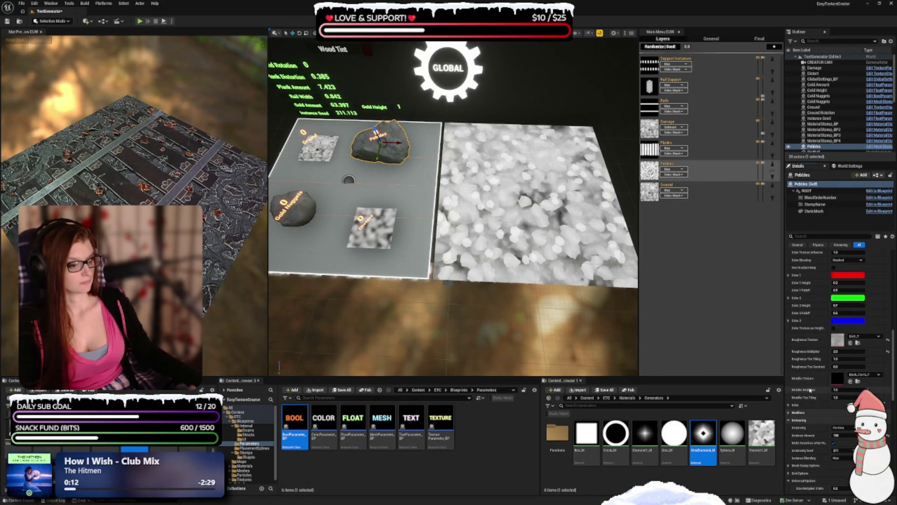
scroll(810, 390, down, 3)
click(788, 361)
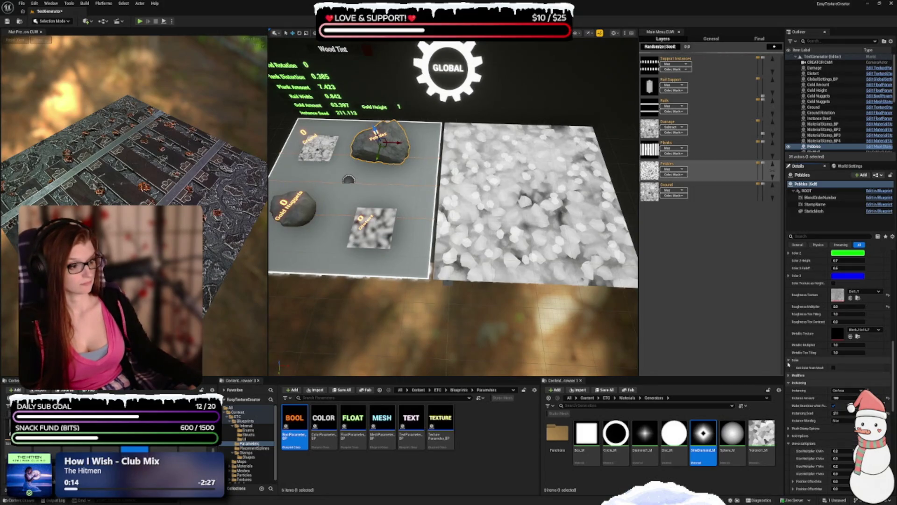
click(789, 361)
click(789, 368)
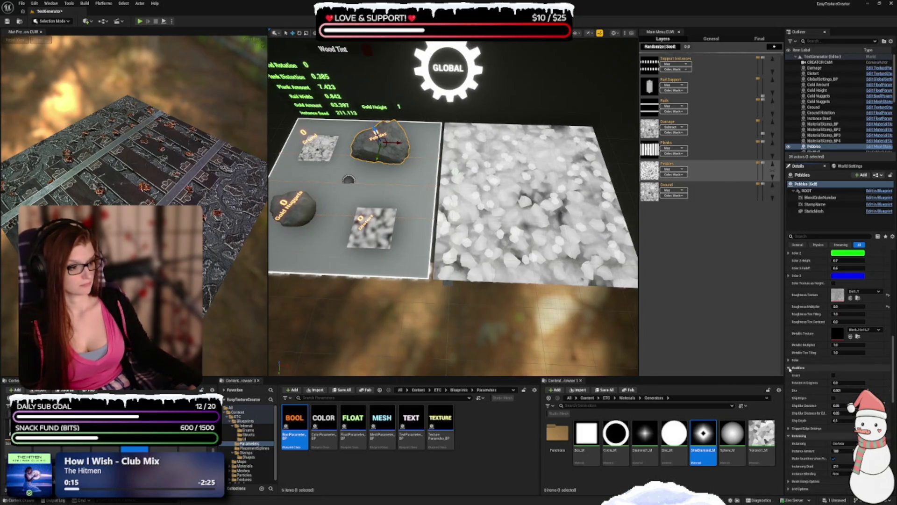
click(789, 369)
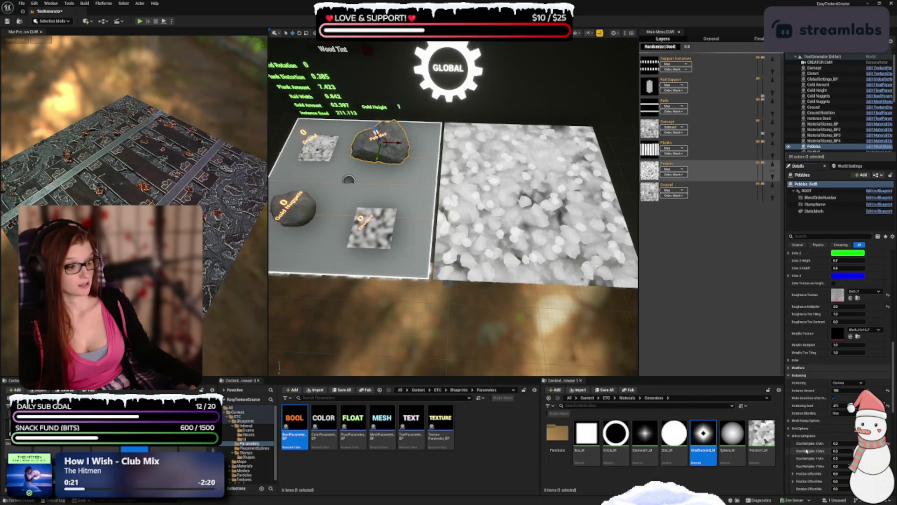
Collapse Universal, Area and Spline Options to reach the Parameterization section.
click(792, 435)
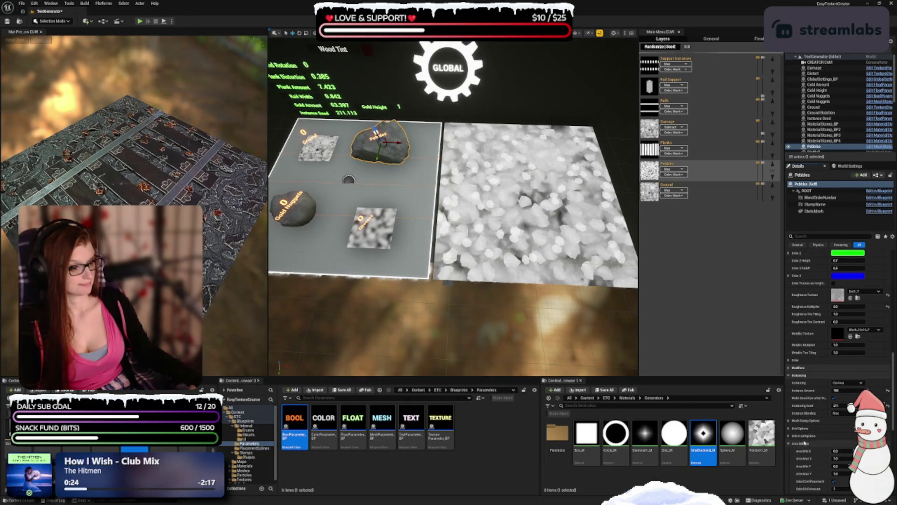
scroll(804, 442, down, 2)
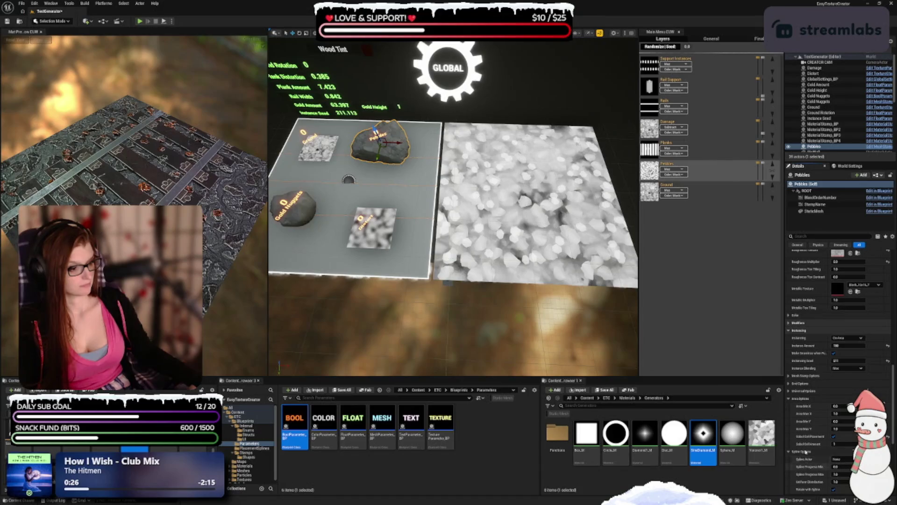
click(795, 399)
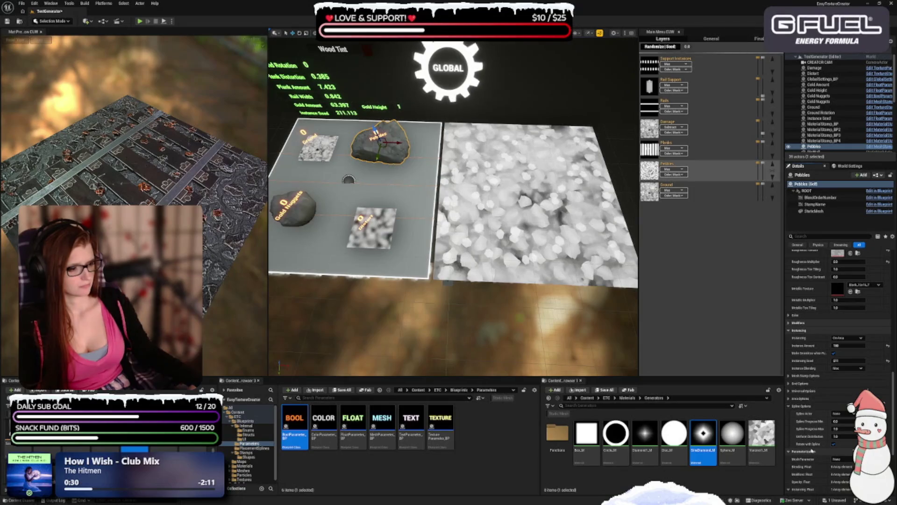
click(793, 407)
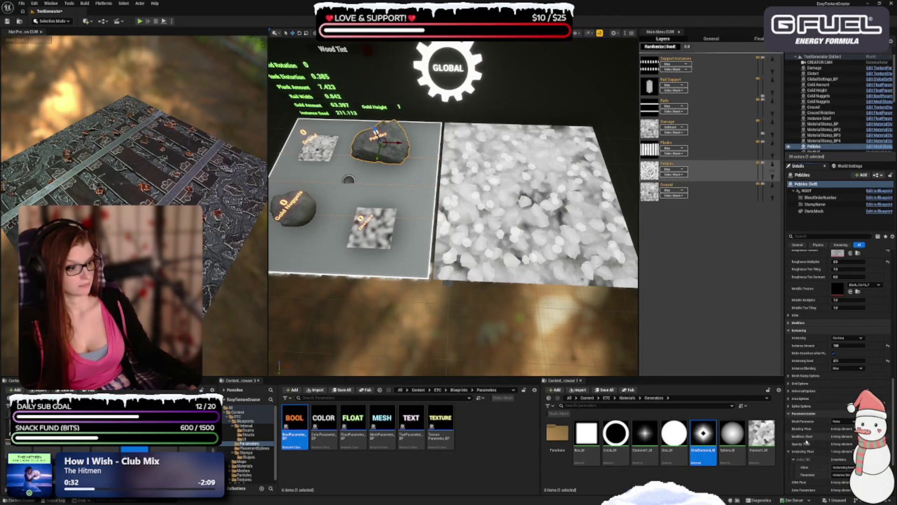
scroll(808, 433, down, 1)
scroll(808, 433, down, 2)
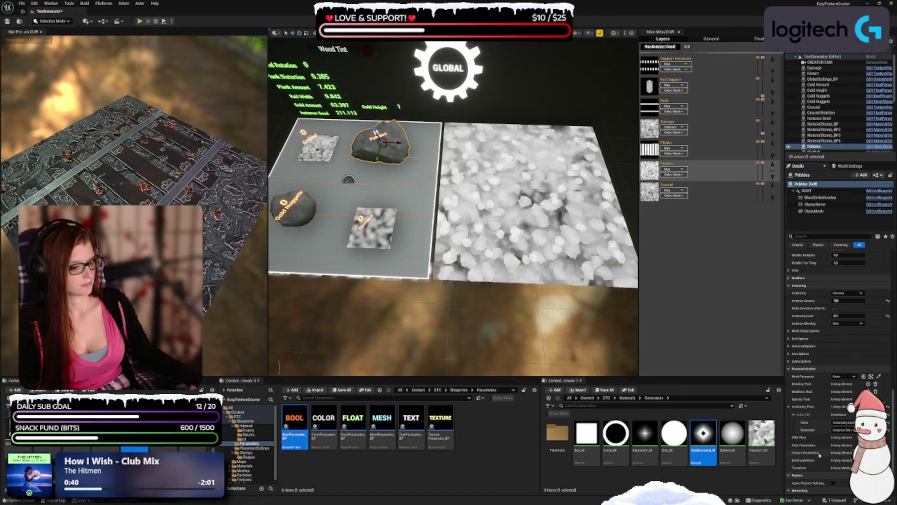
Save all scene changes with Ctrl+S and fly the camera closer over the stamp tiles.
scroll(819, 435, down, 2)
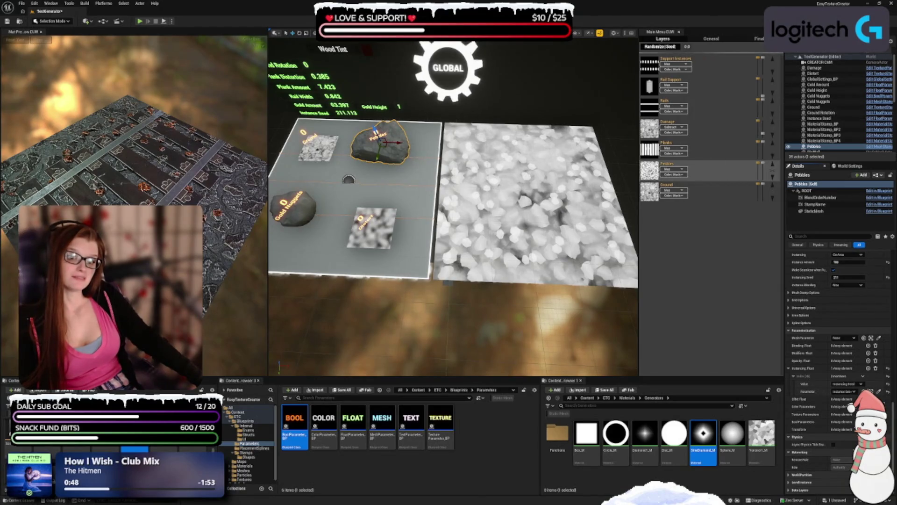
scroll(412, 210, up, 2)
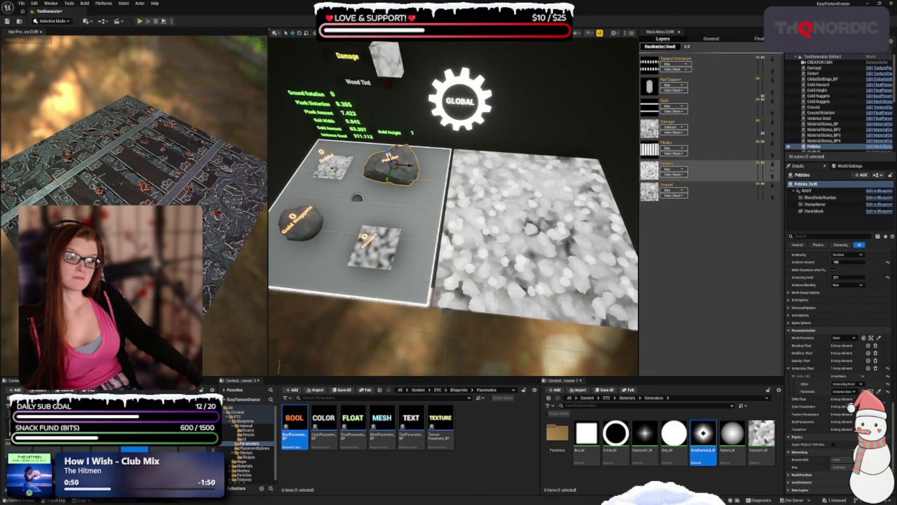
key(ctrl+s)
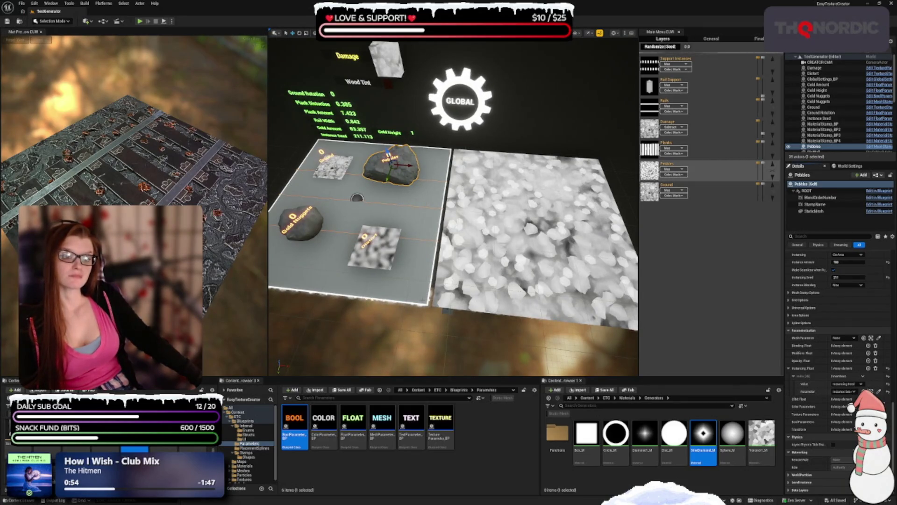
mouse_move(520, 332)
mouse_down()
mouse_move(493, 271)
mouse_move(498, 308)
mouse_up()
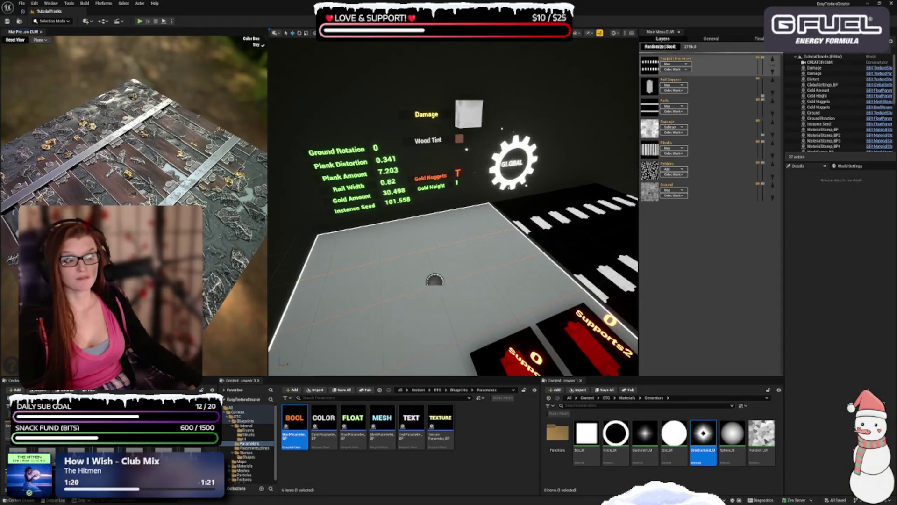
Show the Pebbles layer, select its MeshStamp_BP rock stamp and frame the view on it.
click(650, 171)
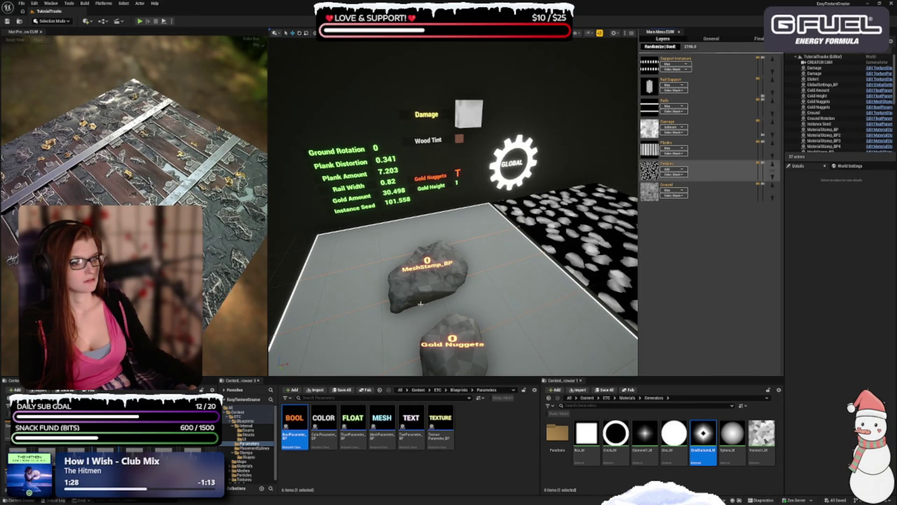
click(426, 282)
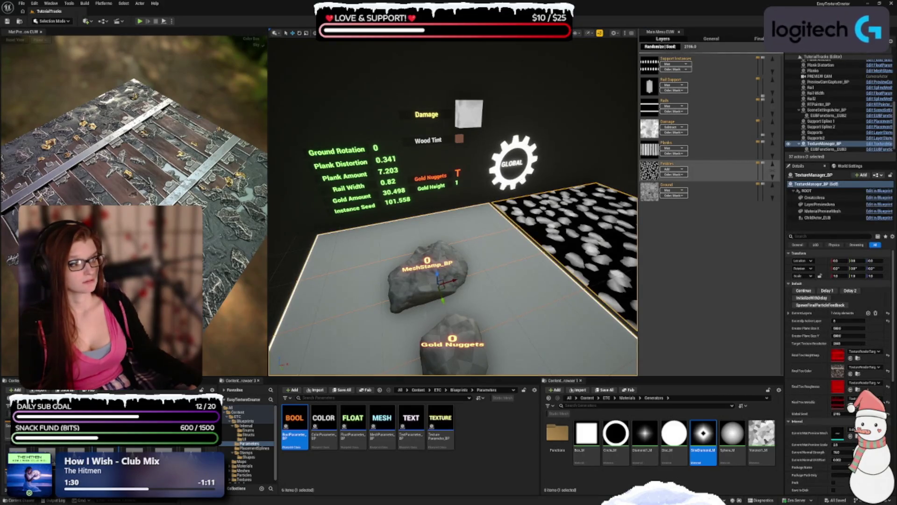
click(422, 283)
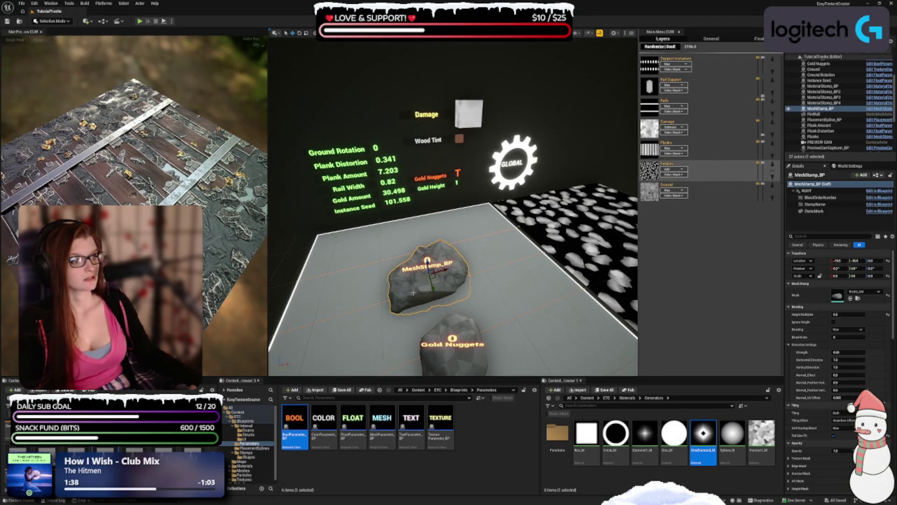
key(f)
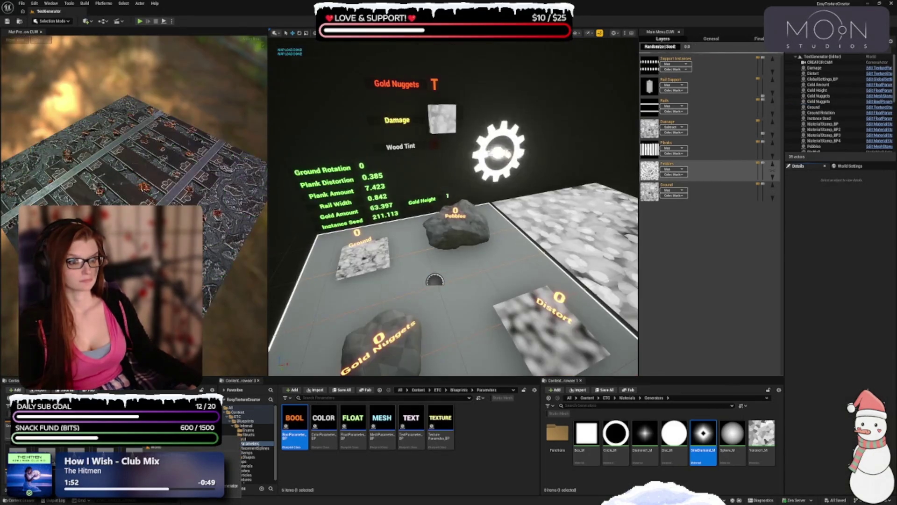
Rename the selected Pebbles rock stamp actor to MeshStamp_BP.
click(459, 245)
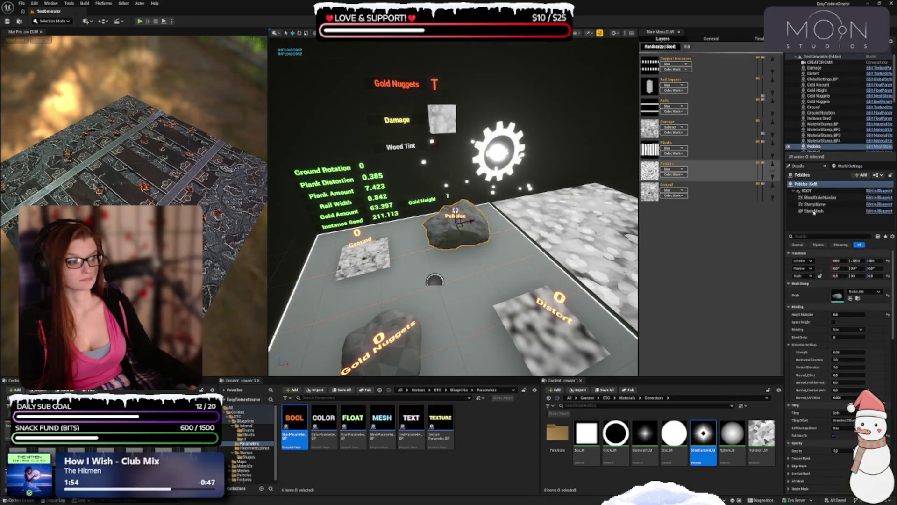
click(809, 174)
text(MeshStamp)
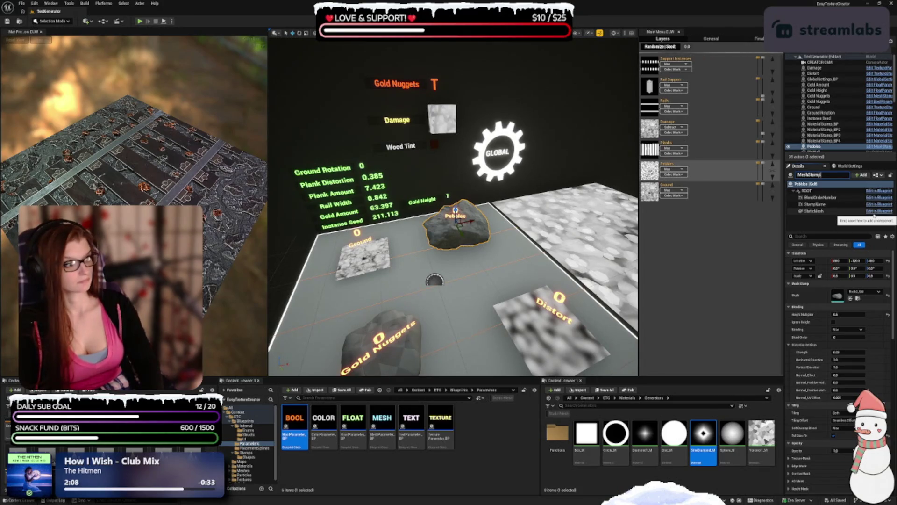
text(_BP)
key(Return)
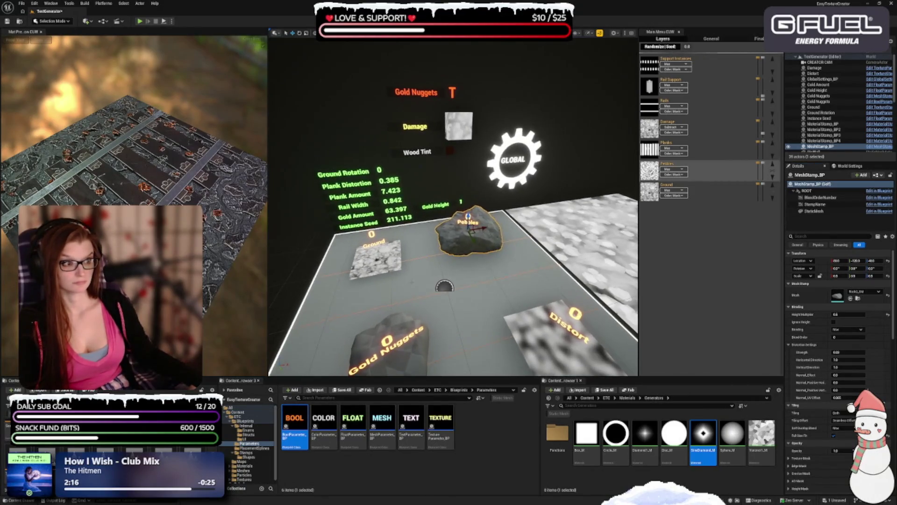
Save the level, then preview the Planks layer and switch back to Pebbles.
key(ctrl+s)
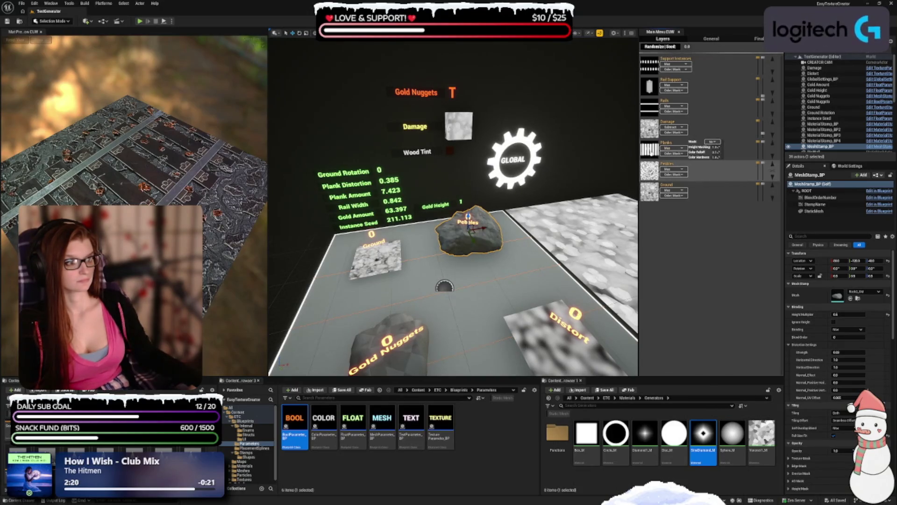
click(674, 149)
click(673, 170)
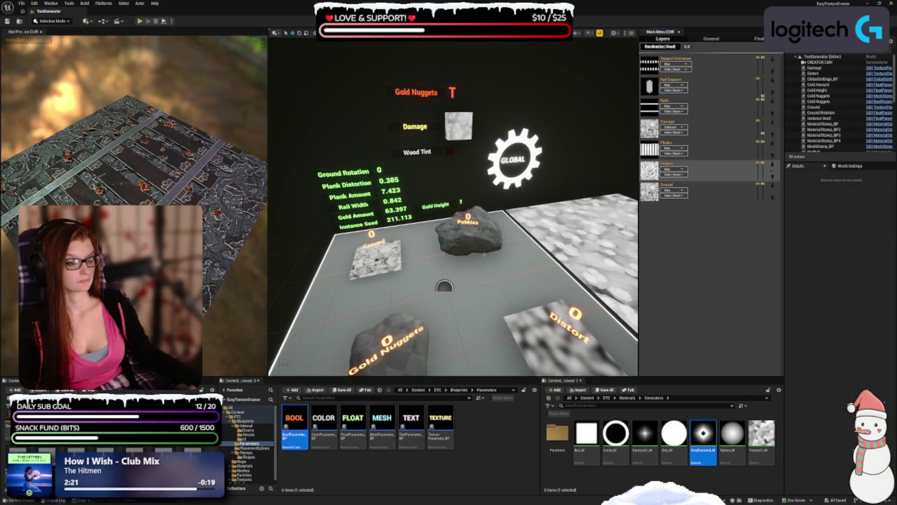
Select the pebble rock stamp and show the Stamps blueprints in the content browser.
click(444, 286)
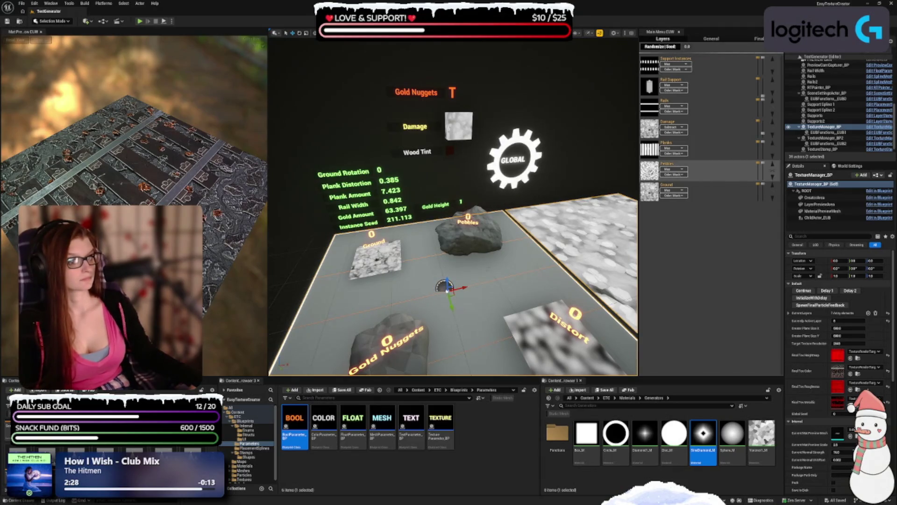
click(469, 232)
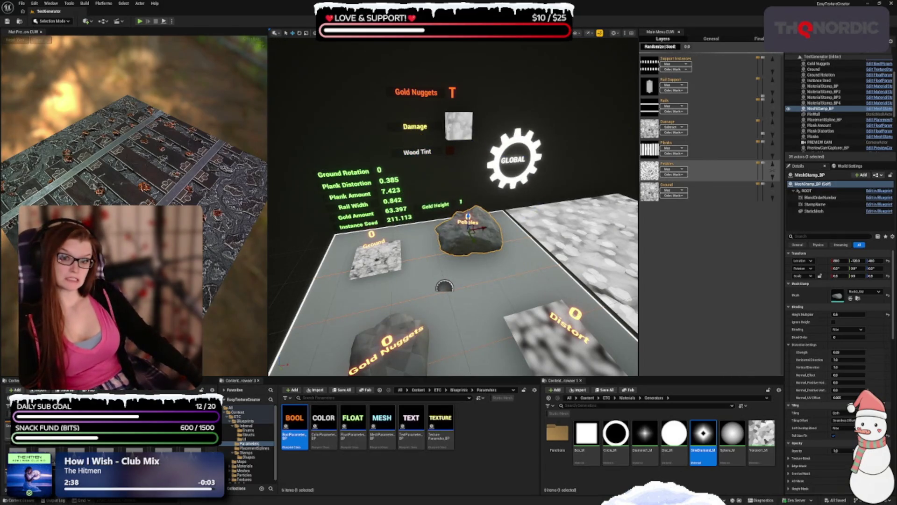
scroll(454, 233, up, 3)
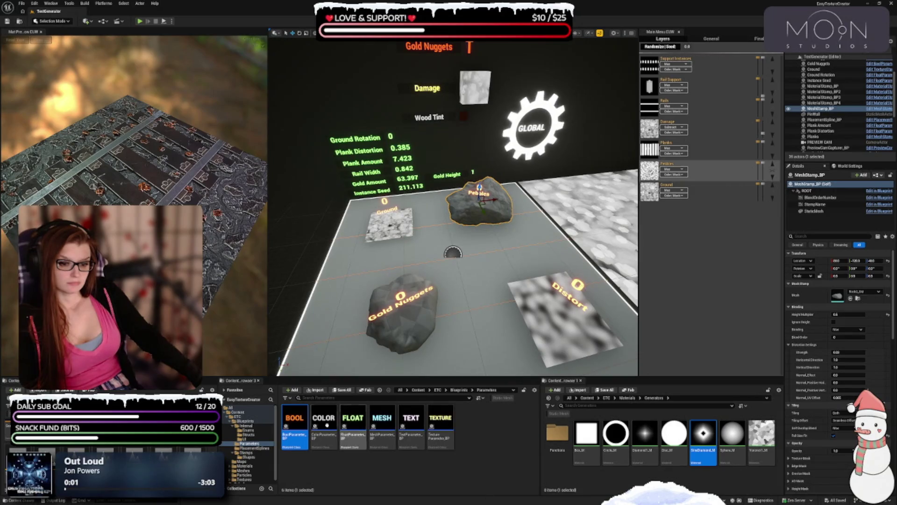
click(253, 453)
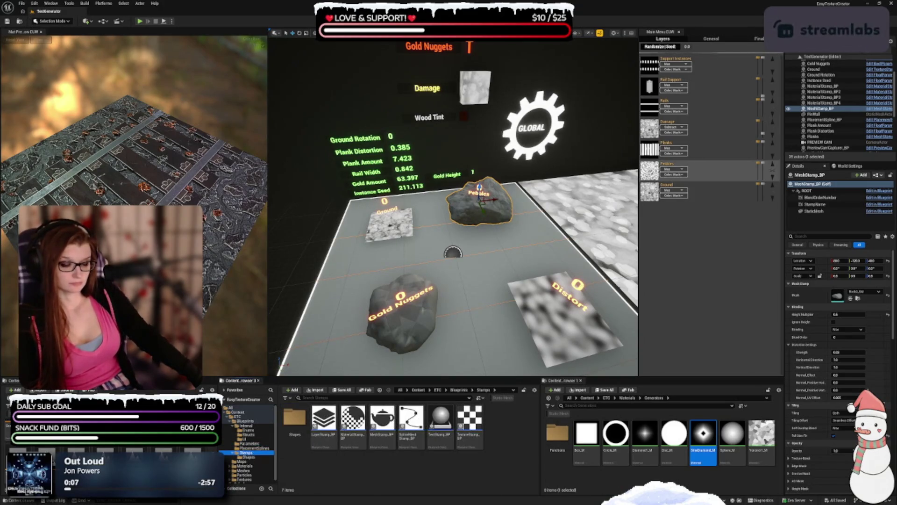
Compare the tutorial level's Gold Nuggets and MeshStamp_BP rock stamps.
click(492, 222)
click(489, 214)
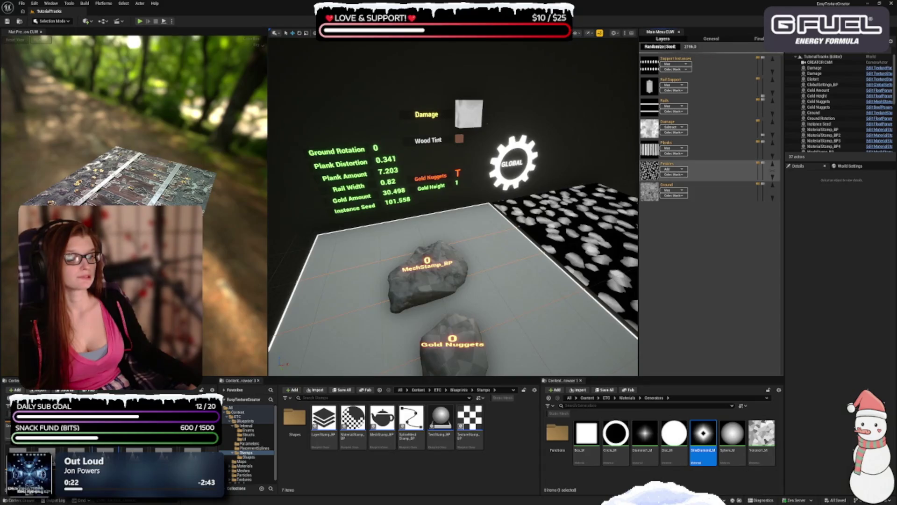
click(819, 102)
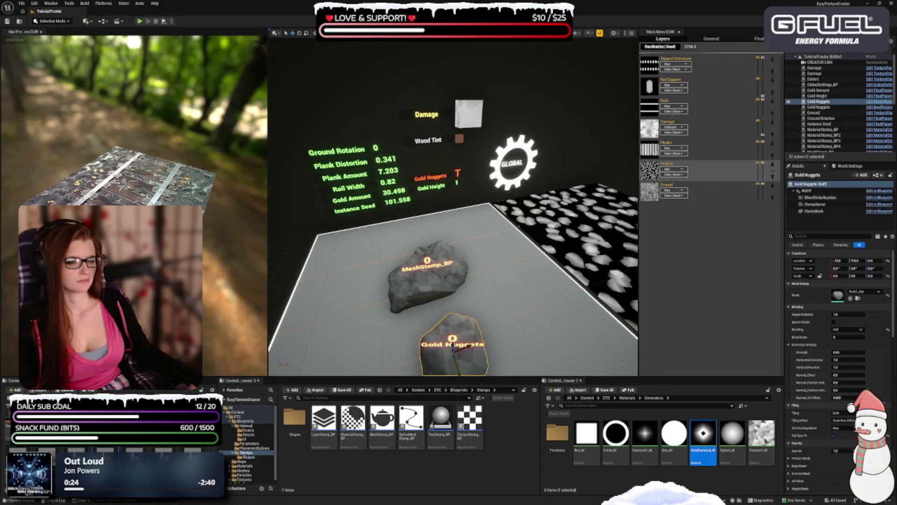
click(432, 269)
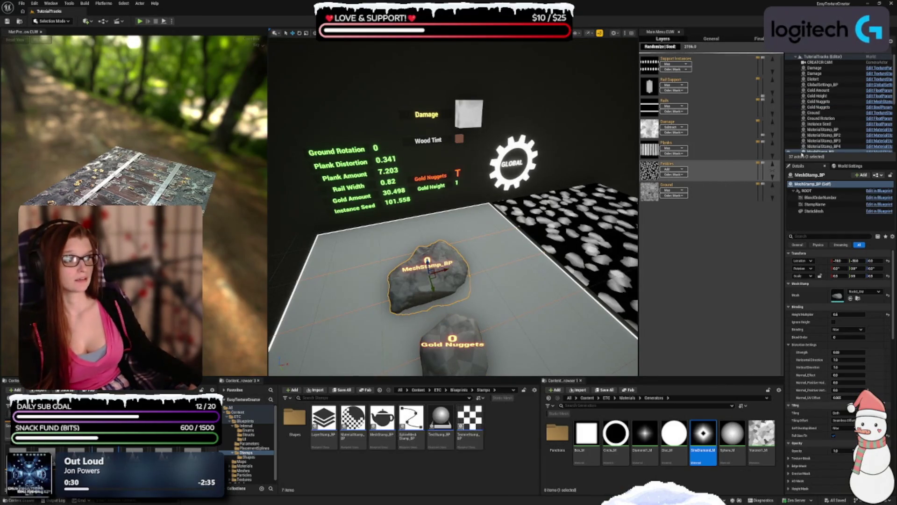
scroll(835, 104, down, 2)
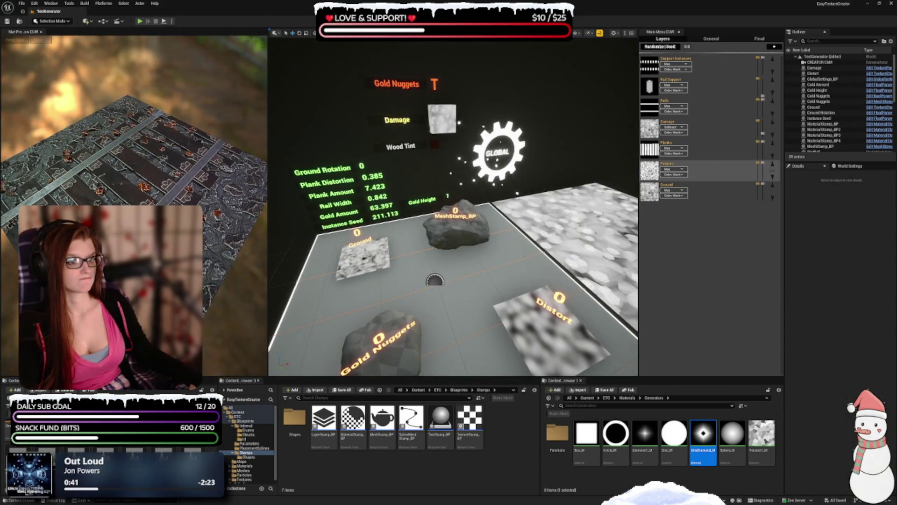
Give the Pebbles layer a new blend mode and enlarge the content browser area.
click(468, 236)
click(456, 227)
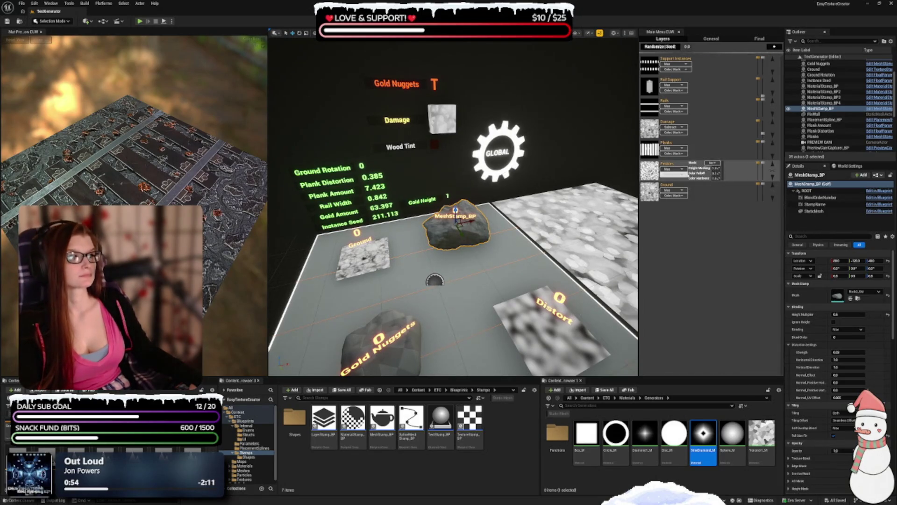
click(673, 170)
click(672, 176)
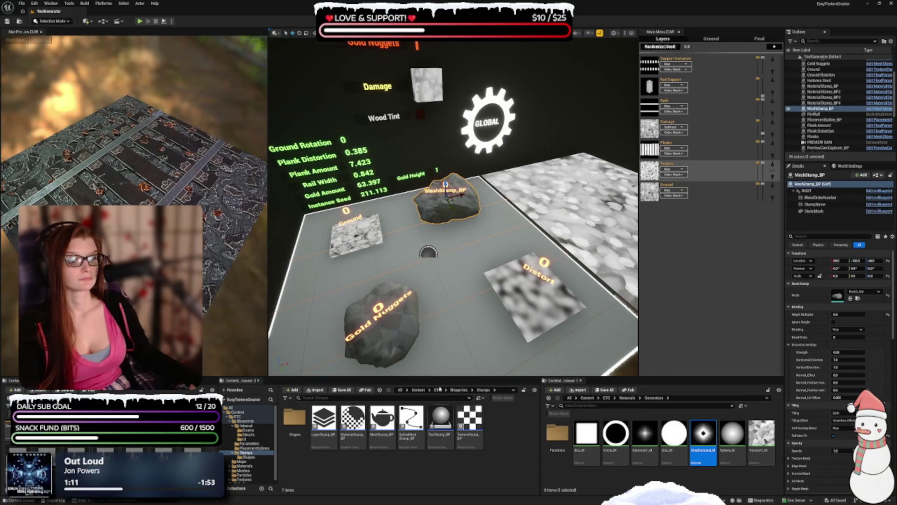
drag(437, 376, 436, 366)
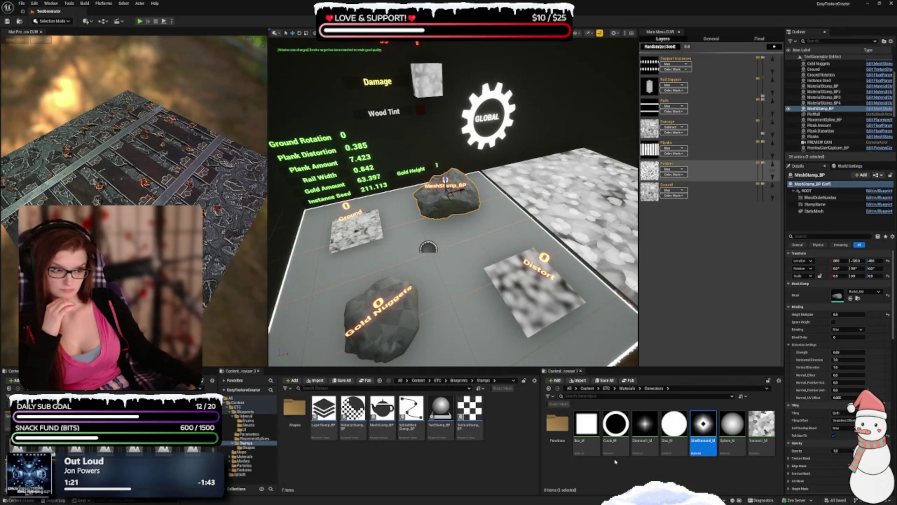
Clear the material selection, name the level copy TutorialTracks_Test and open it.
click(604, 474)
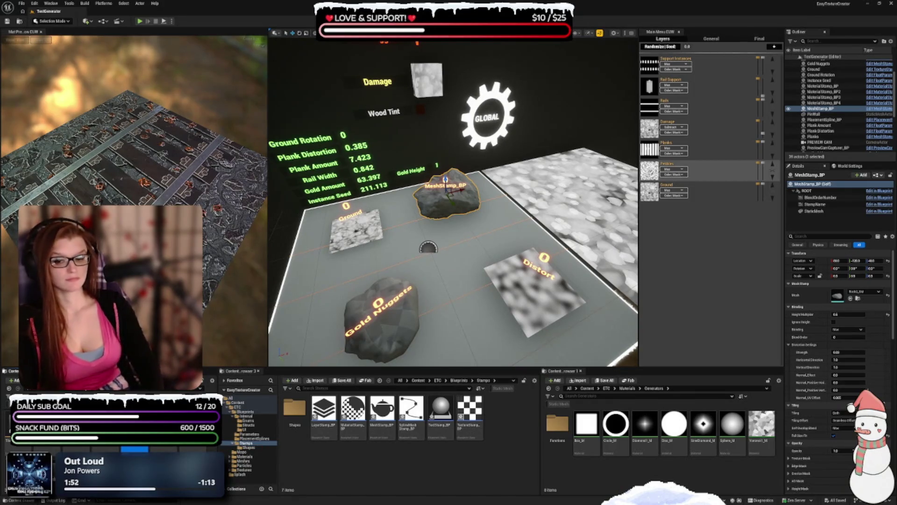
text(Test)
key(Return)
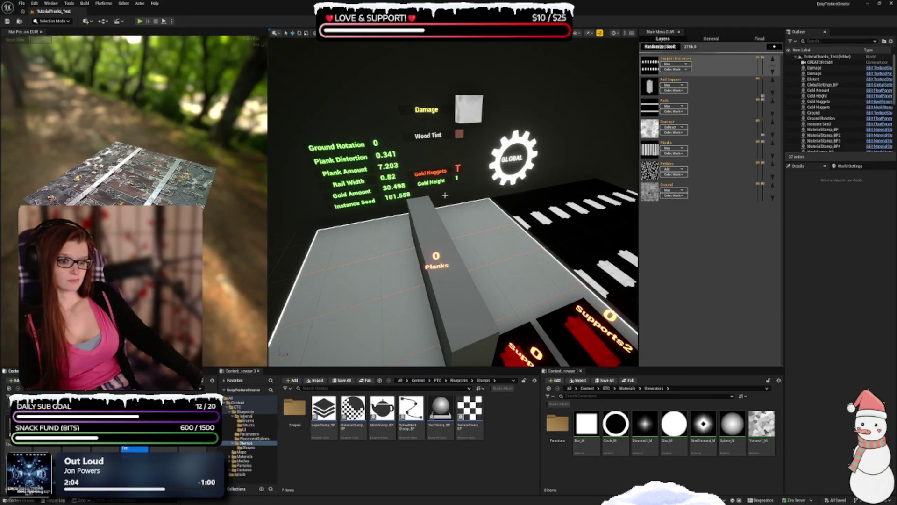
Orbit the material preview onto the track texture.
drag(245, 242, 187, 231)
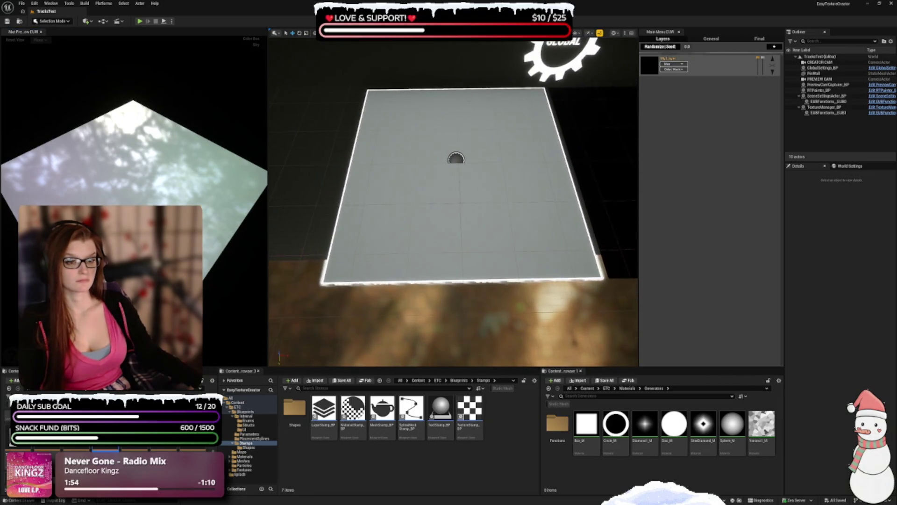
Rename the layer 'My Layer' to 'Ground' in the Layers panel.
click(696, 60)
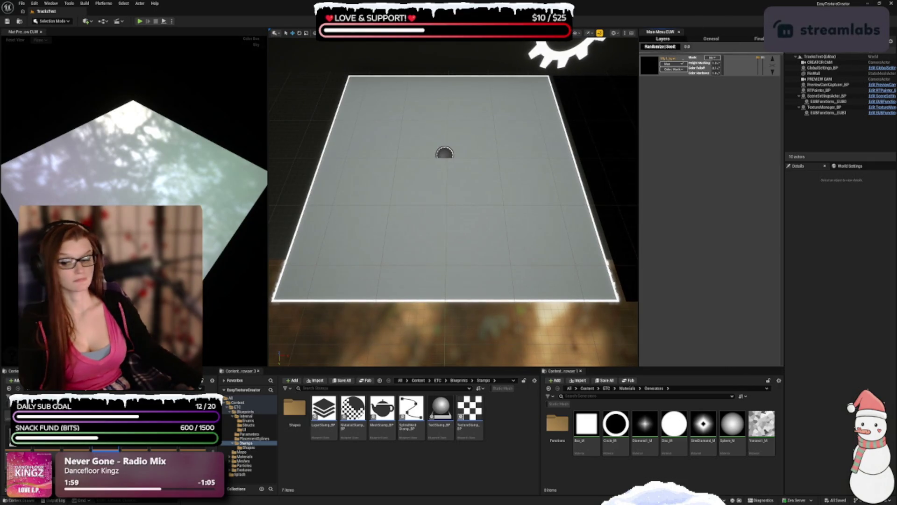
text(Ground)
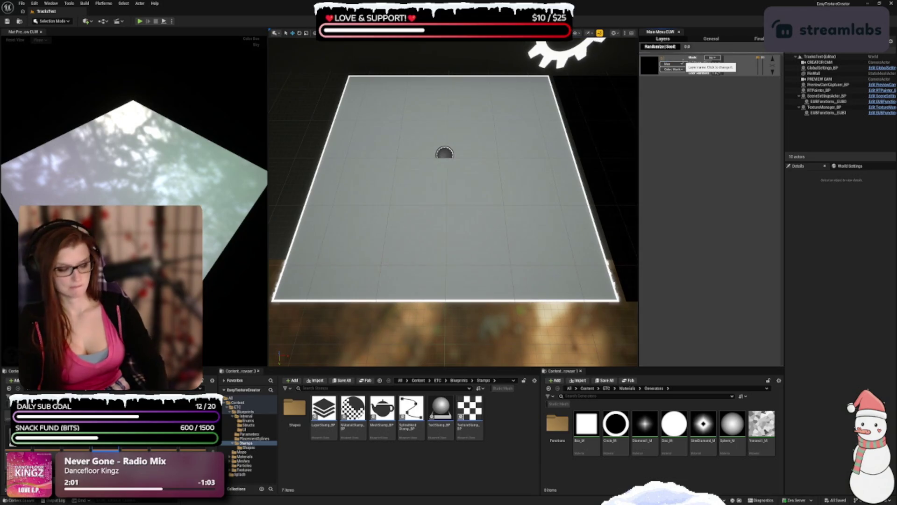
key(Return)
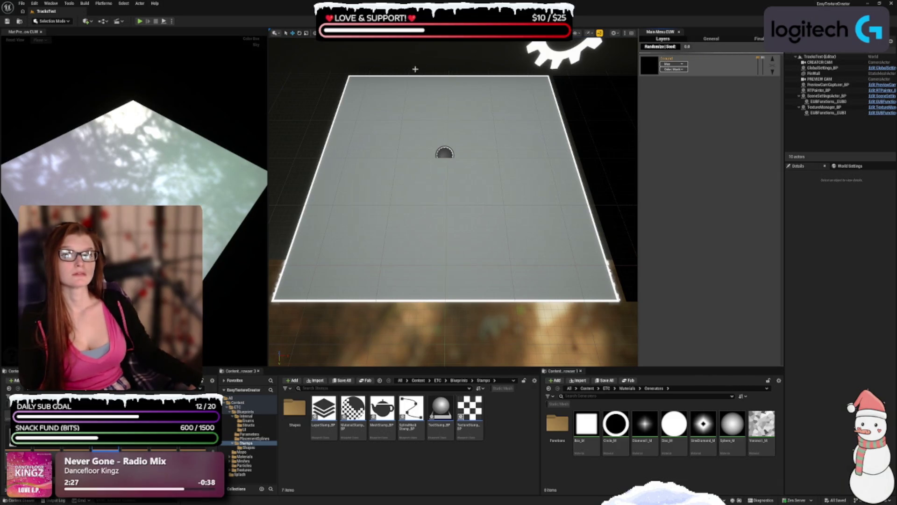
mouse_move(648, 70)
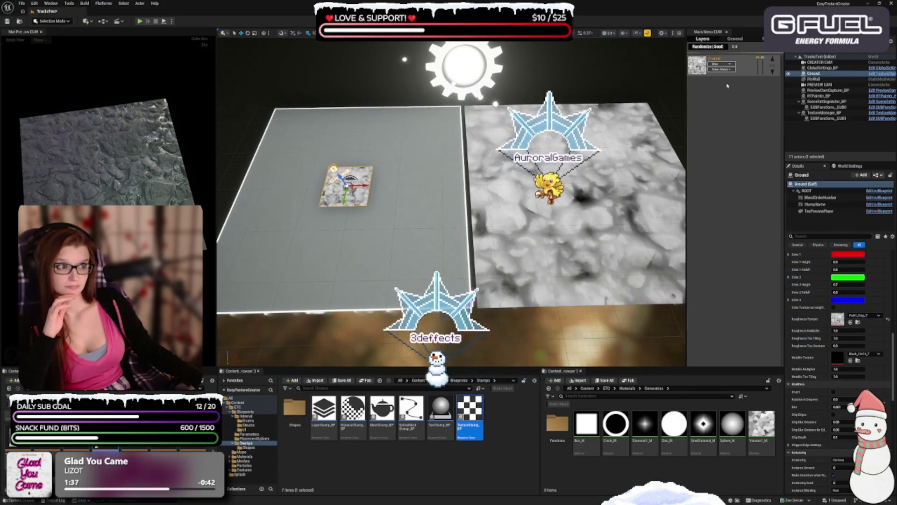
Add a second layer named Pebbles above Ground and make it the active layer.
click(775, 49)
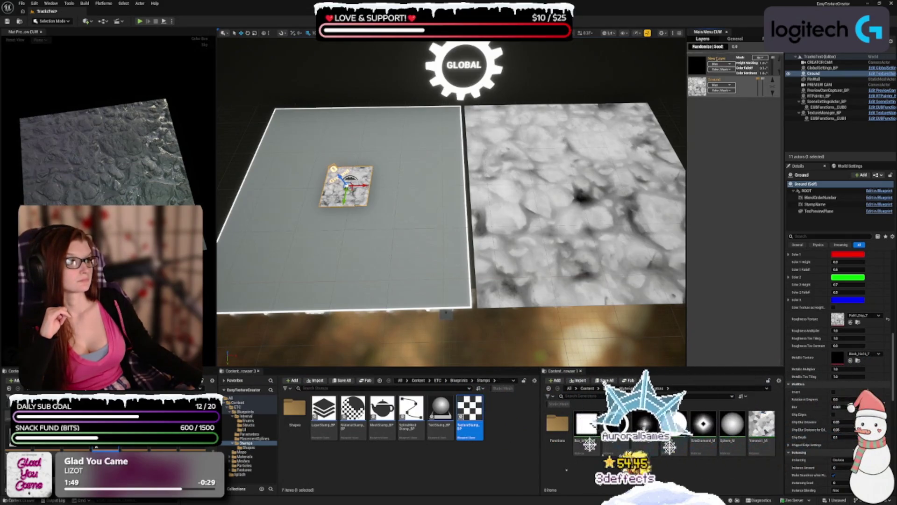
text(Pebbles)
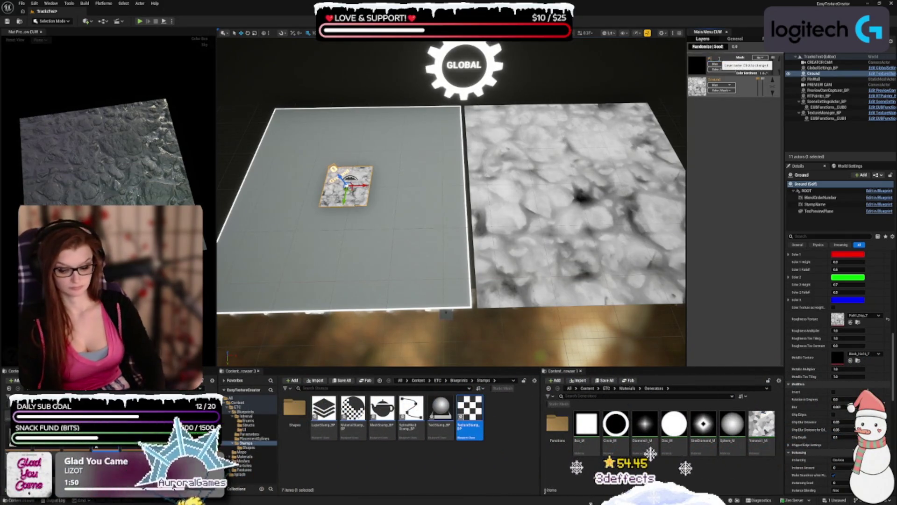
key(Return)
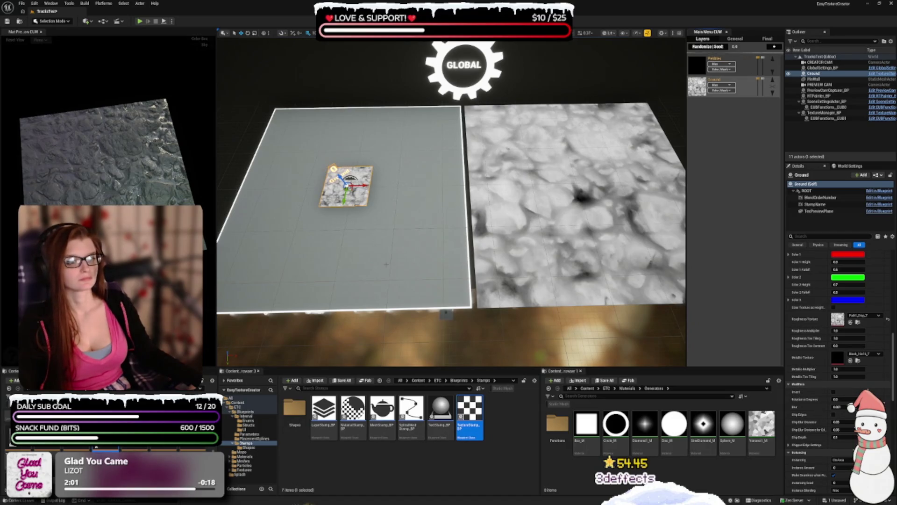
click(700, 66)
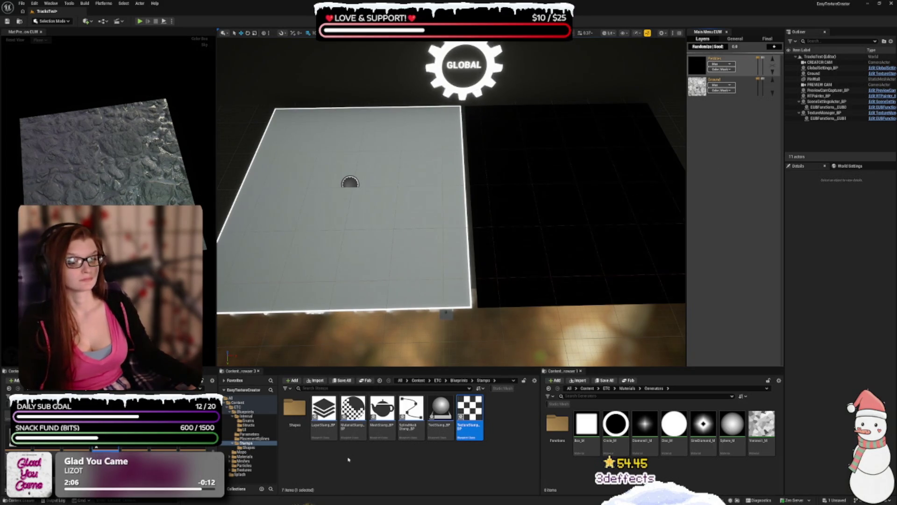
Drag a MeshStamp_BP onto the Pebbles board and swap its cube for a Rock mesh.
drag(382, 412, 405, 139)
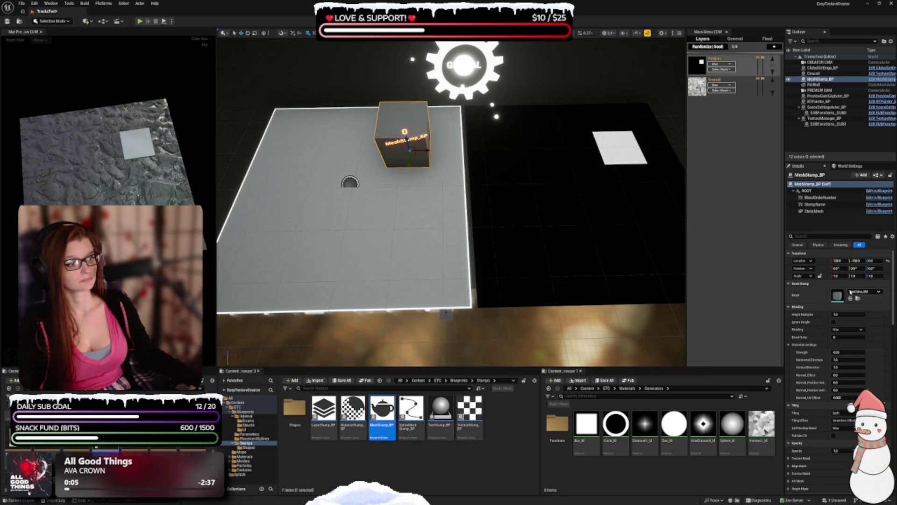
click(850, 291)
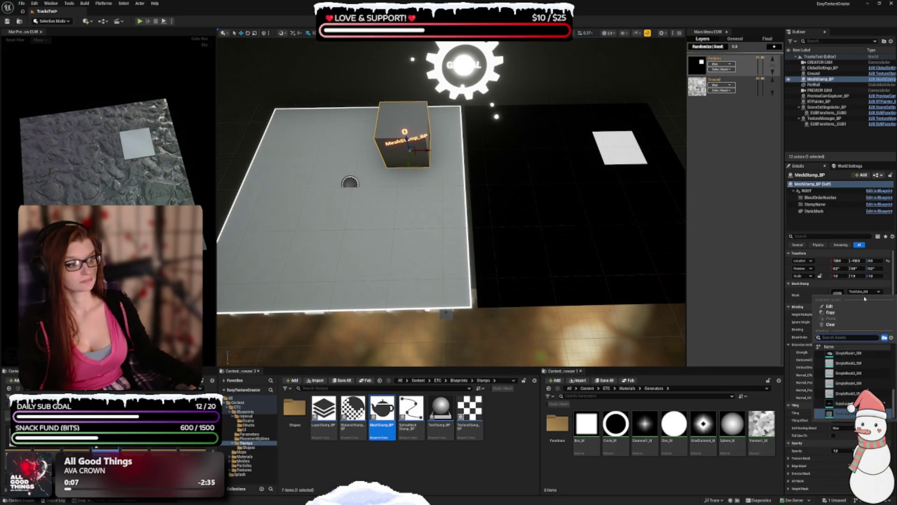
text(rock)
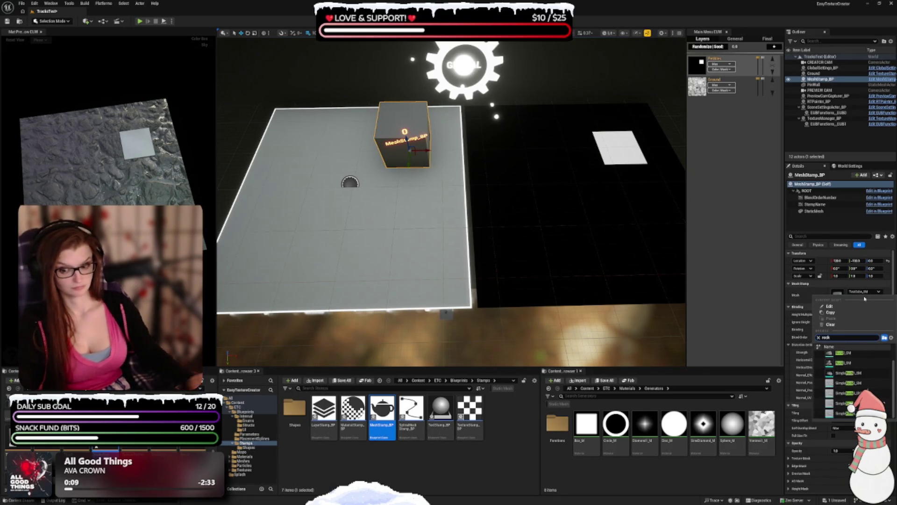
click(856, 361)
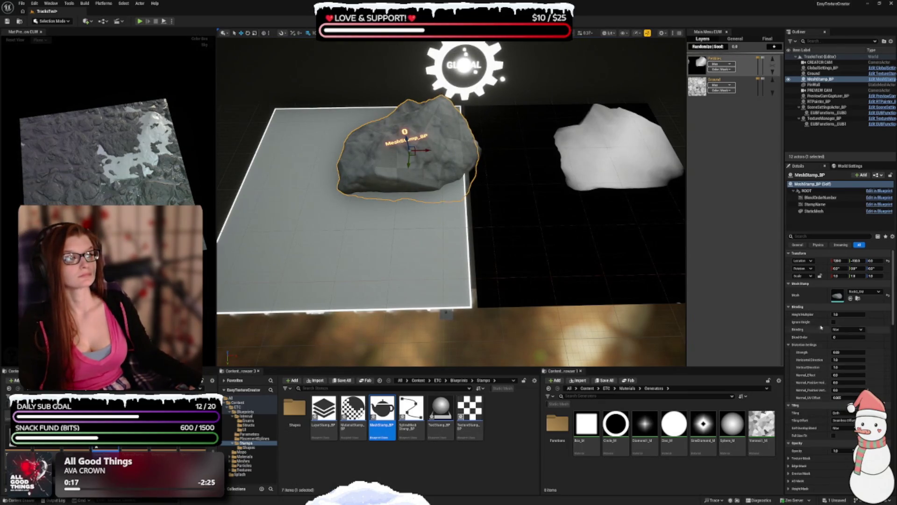
Set the rock stamp's X and Z scale to 0.5, shrinking and flattening it.
click(840, 276)
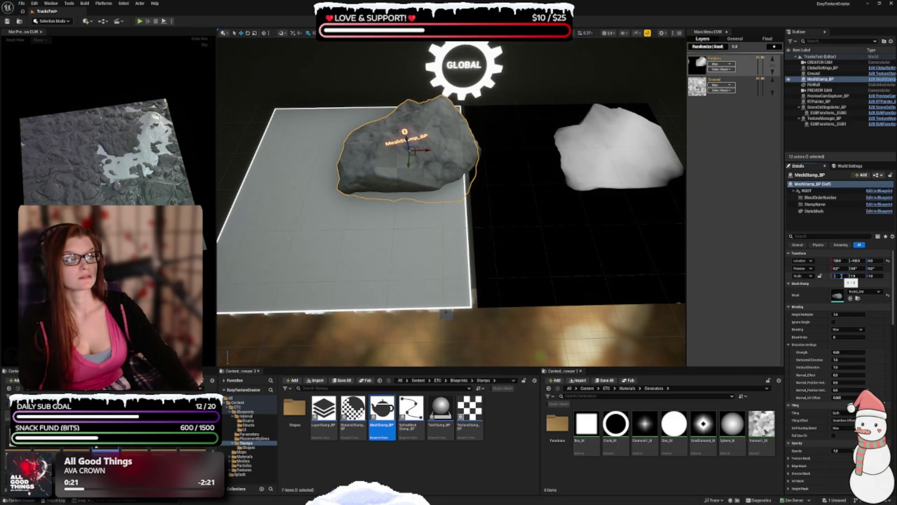
text(0.5)
key(Tab)
key(Tab)
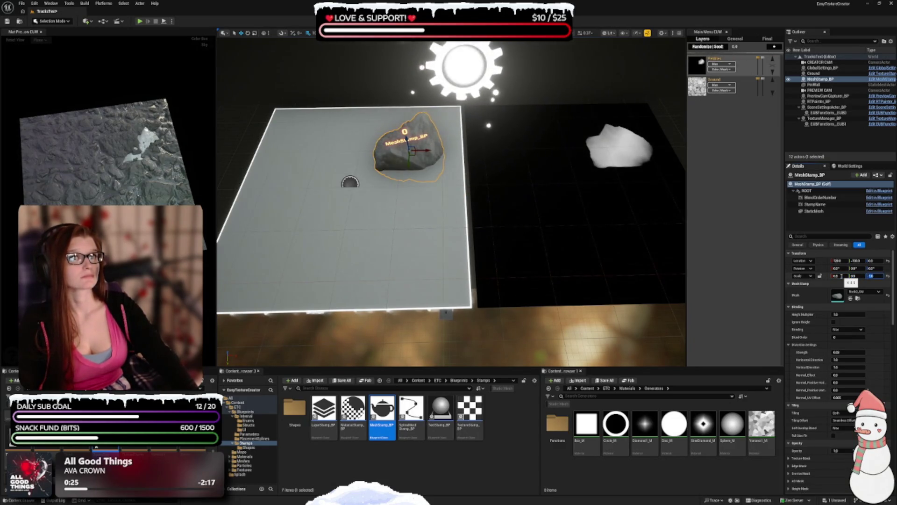
text(0.5)
key(Return)
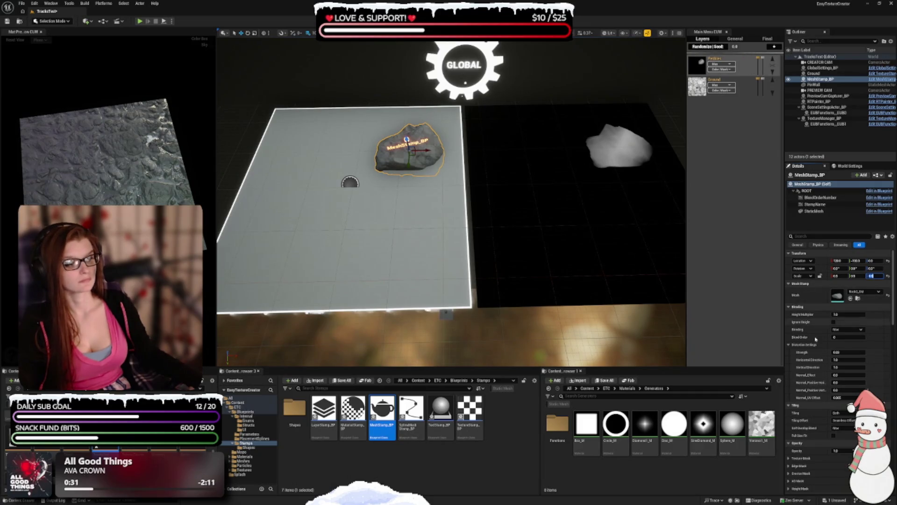
Set the rock stamp's Instance Amount to 100.
scroll(803, 308, down, 5)
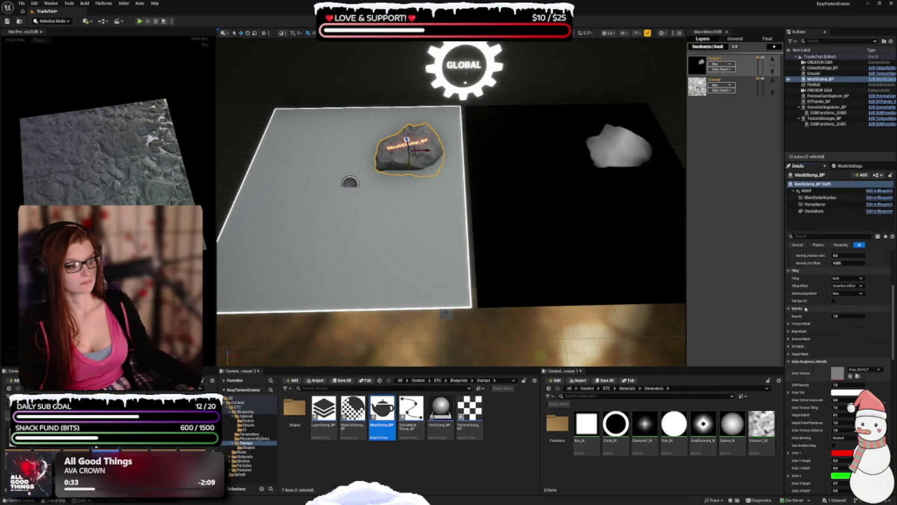
scroll(804, 307, down, 5)
scroll(808, 307, down, 6)
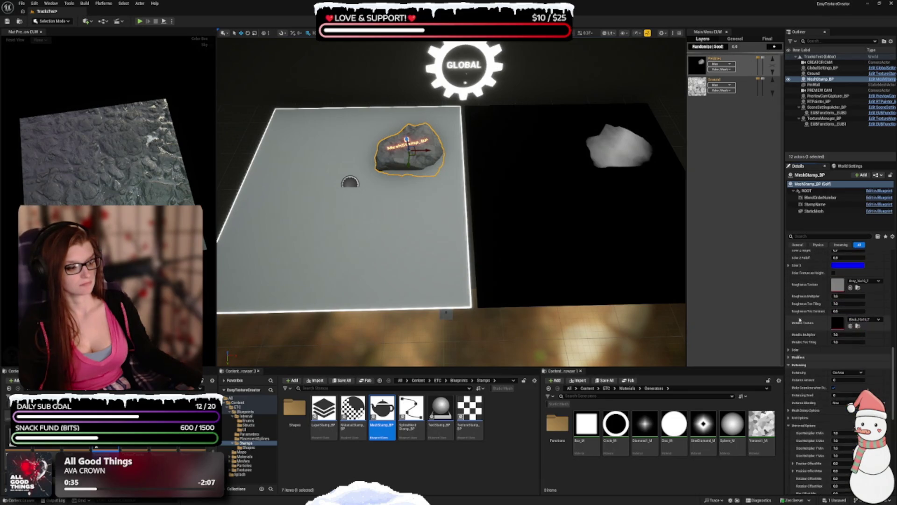
scroll(805, 327, down, 1)
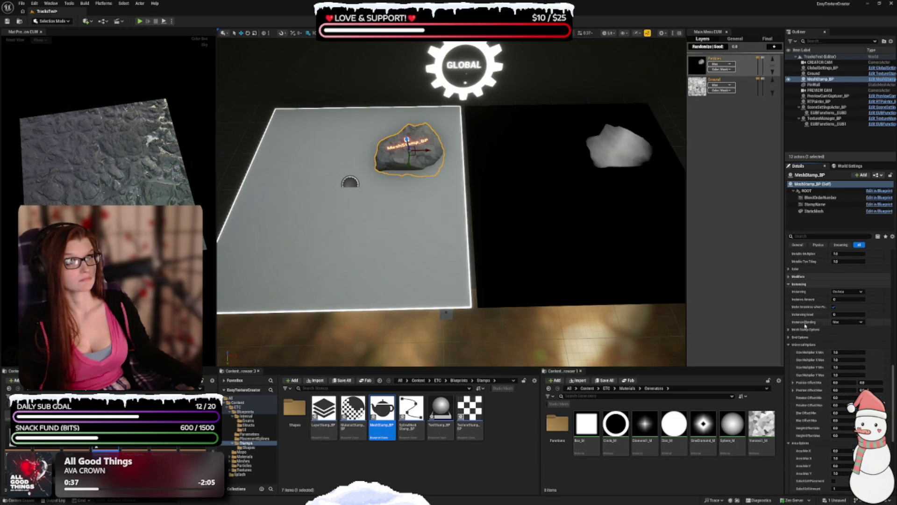
click(843, 298)
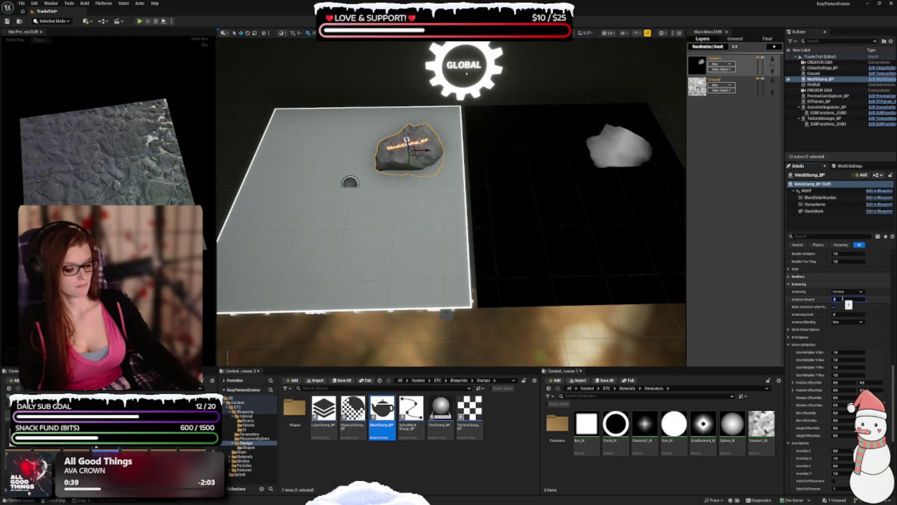
text(100)
key(Return)
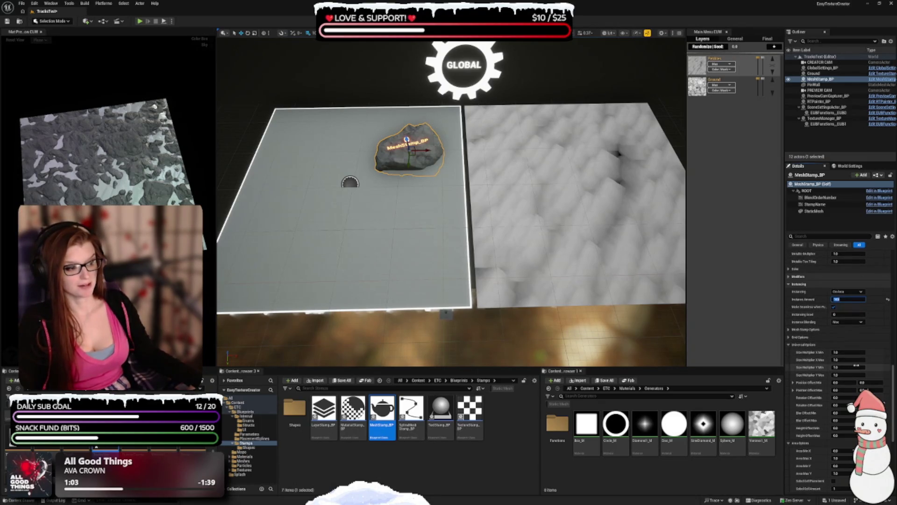
Set the X and Y size multipliers to range from 0.2 to 0.3.
click(847, 354)
text(0.2)
key(Tab)
text(0.3)
key(Tab)
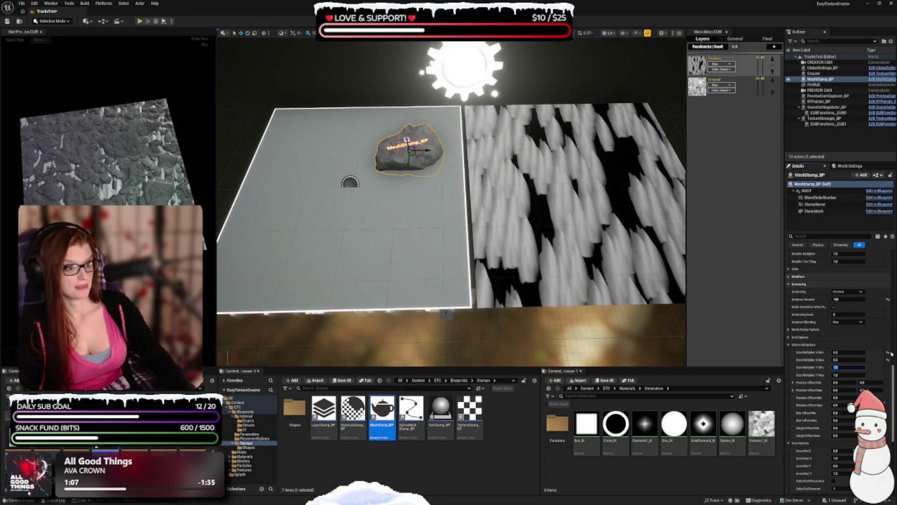
text(0.2)
key(Tab)
text(0.3)
key(Tab)
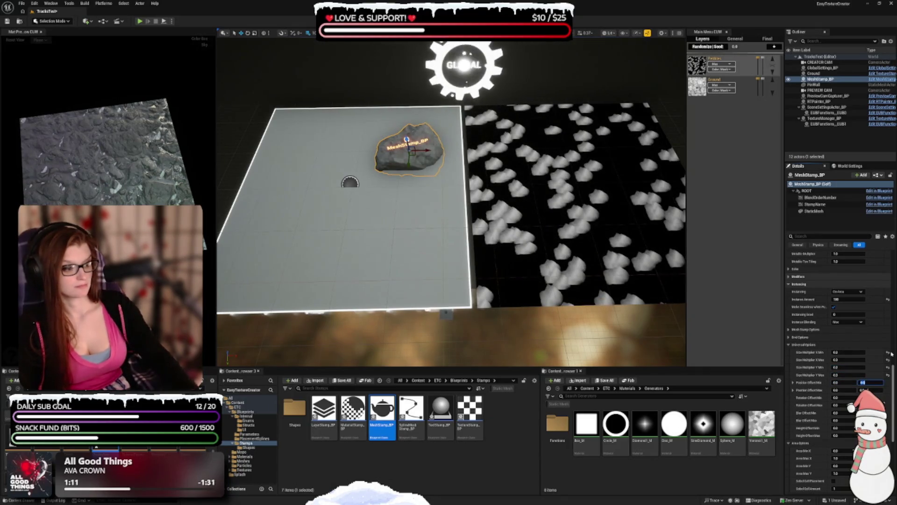
Commit the rotation offset and set the maximum height offset to 1.0.
key(Tab)
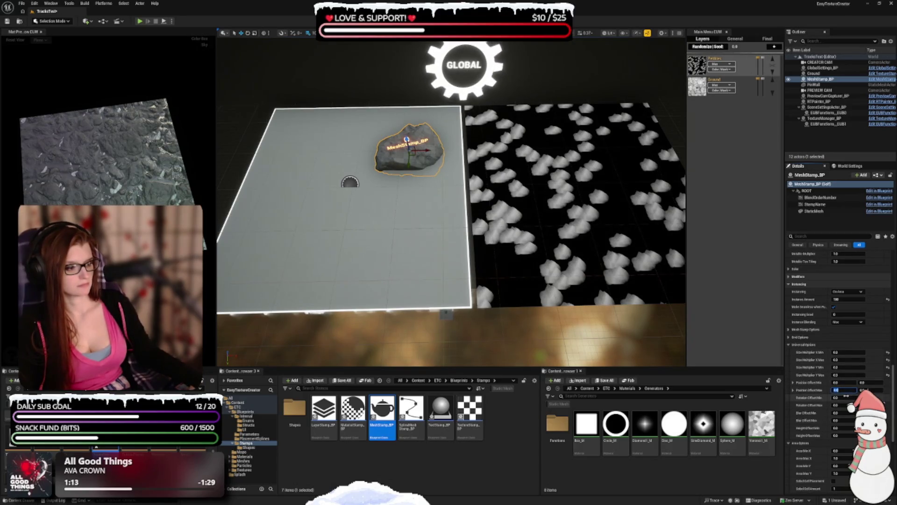
key(Tab)
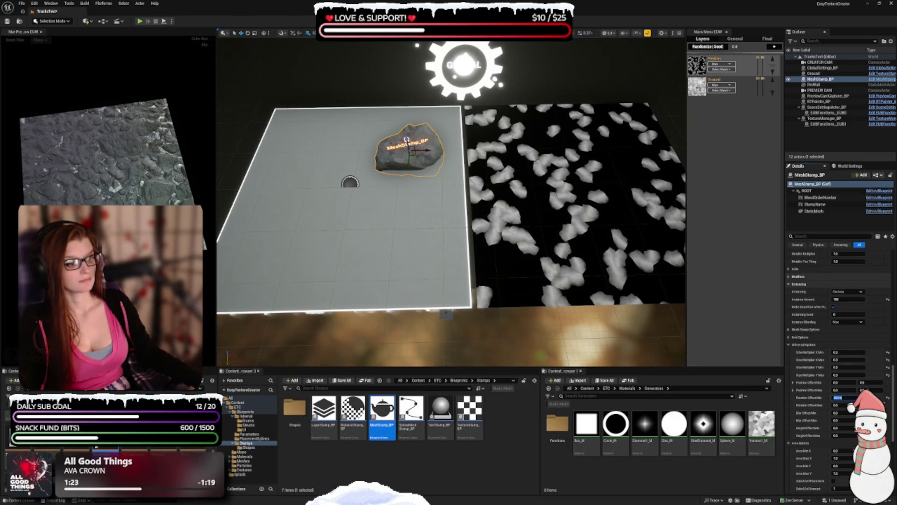
key(Return)
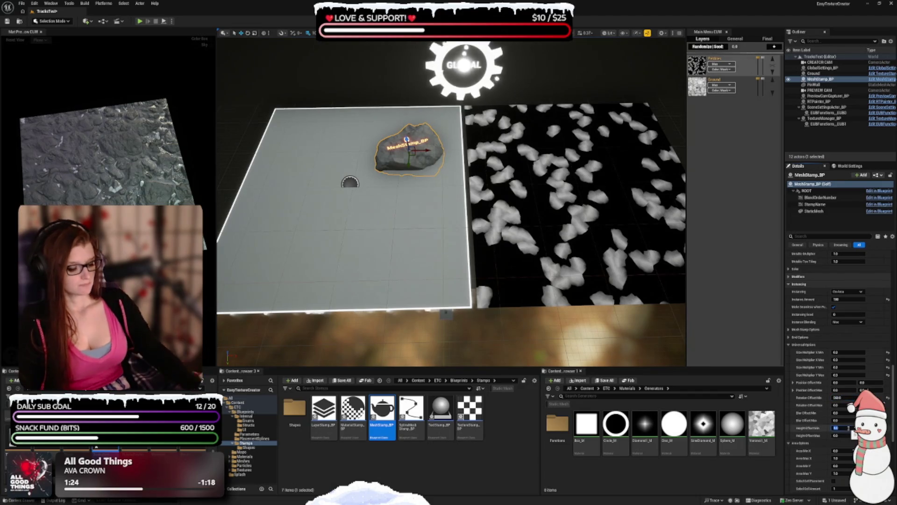
key(Tab)
text(1)
key(Tab)
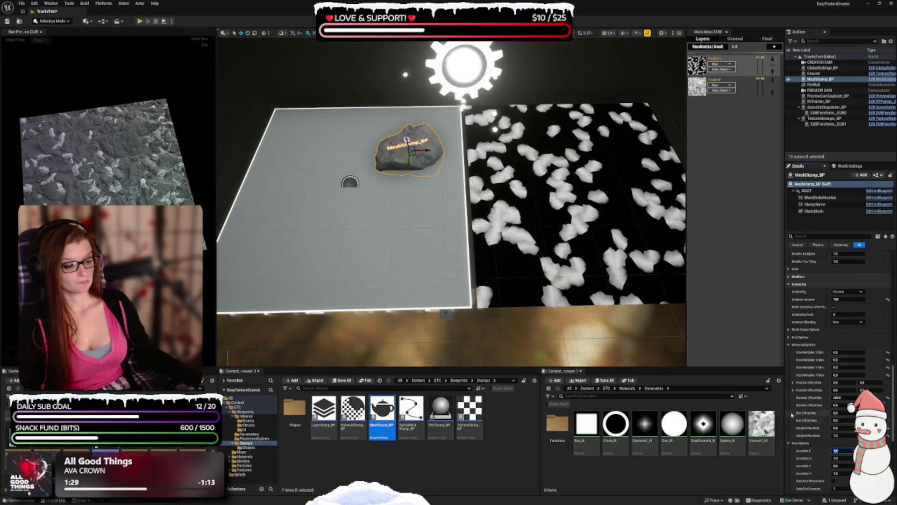
Turn on Global Cell Placement for the pebble scatter.
scroll(817, 449, down, 2)
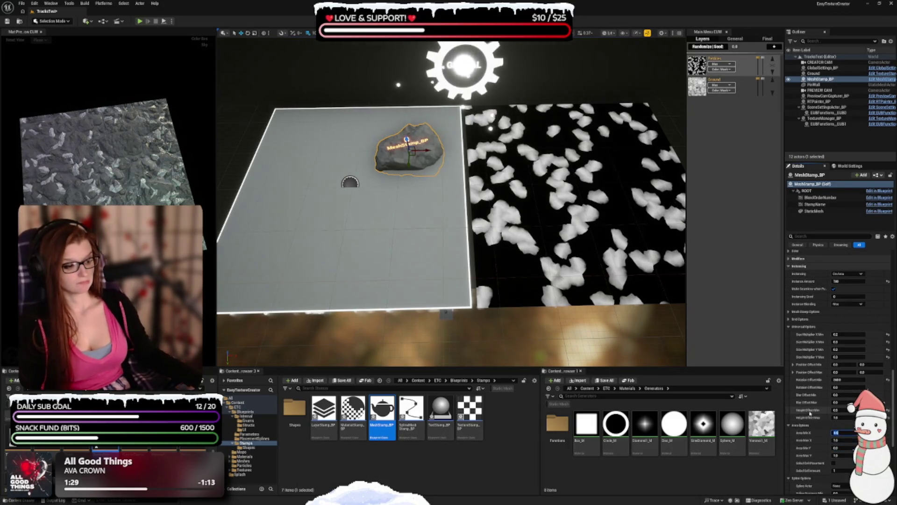
click(835, 463)
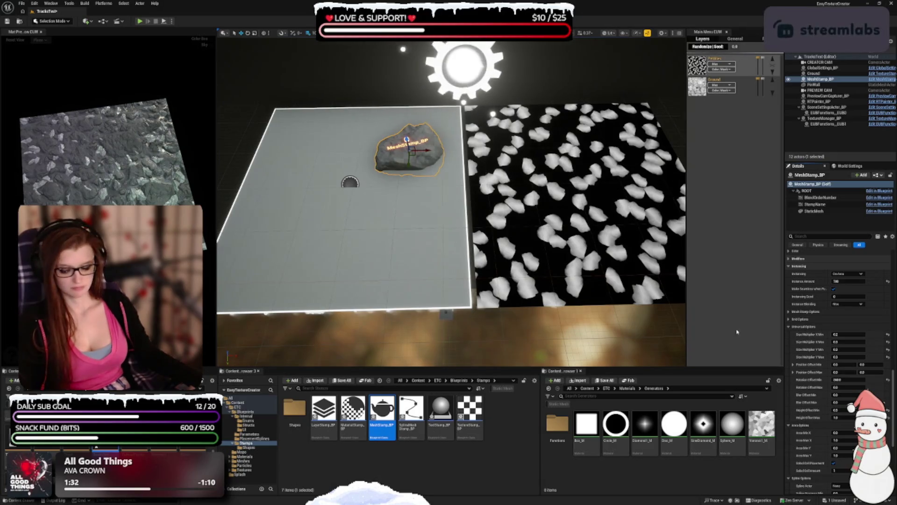
scroll(814, 345, down, 10)
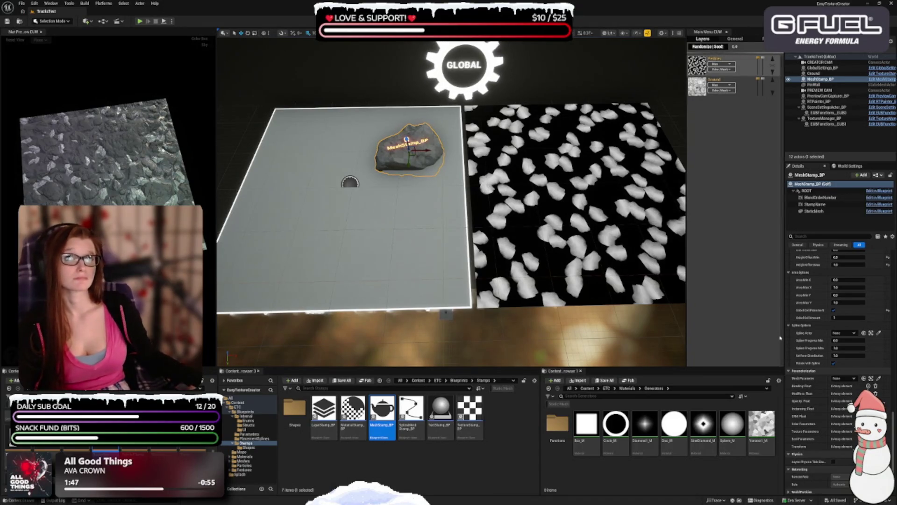
scroll(837, 355, down, 1)
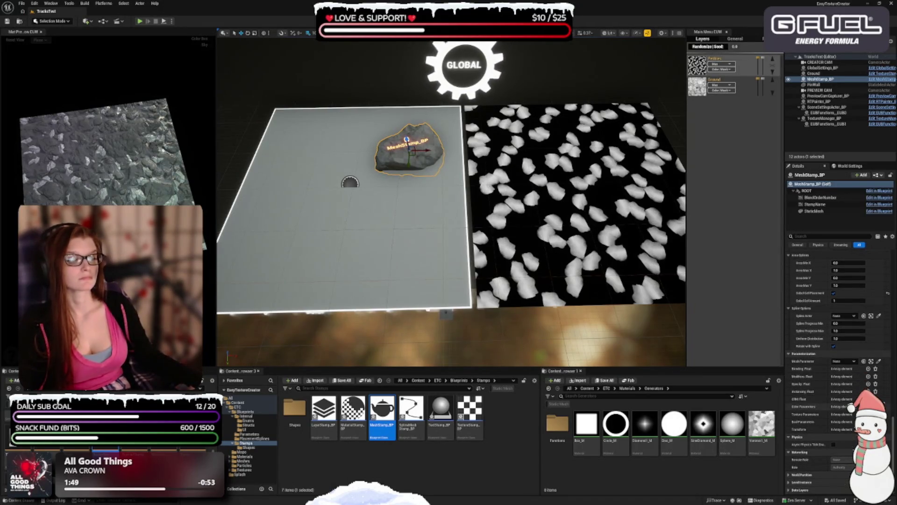
scroll(879, 286, down, 8)
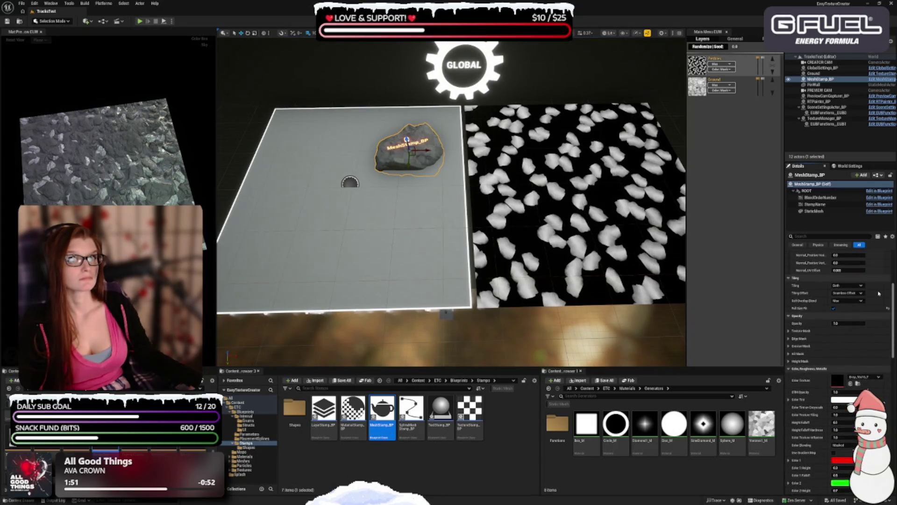
scroll(879, 286, down, 10)
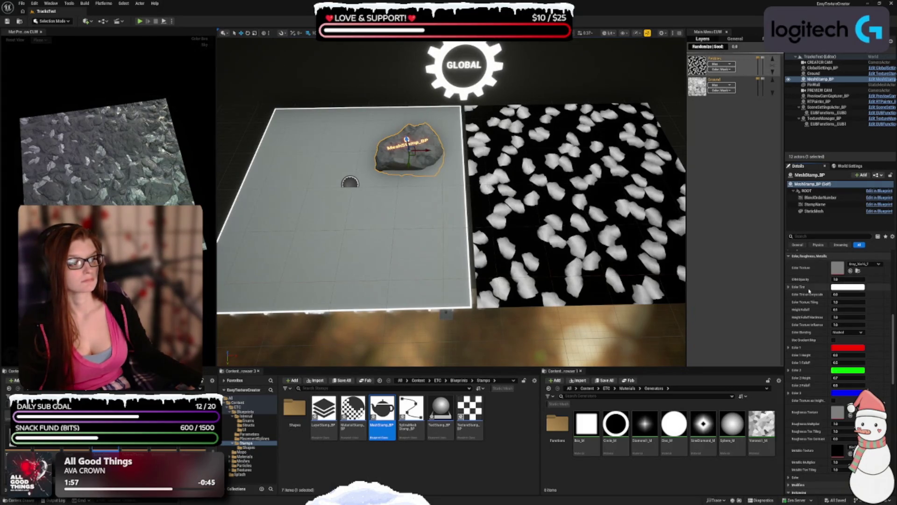
Give the rock stamp the Noise1_T colour texture and a dark brown colour tint.
scroll(858, 272, up, 1)
click(859, 275)
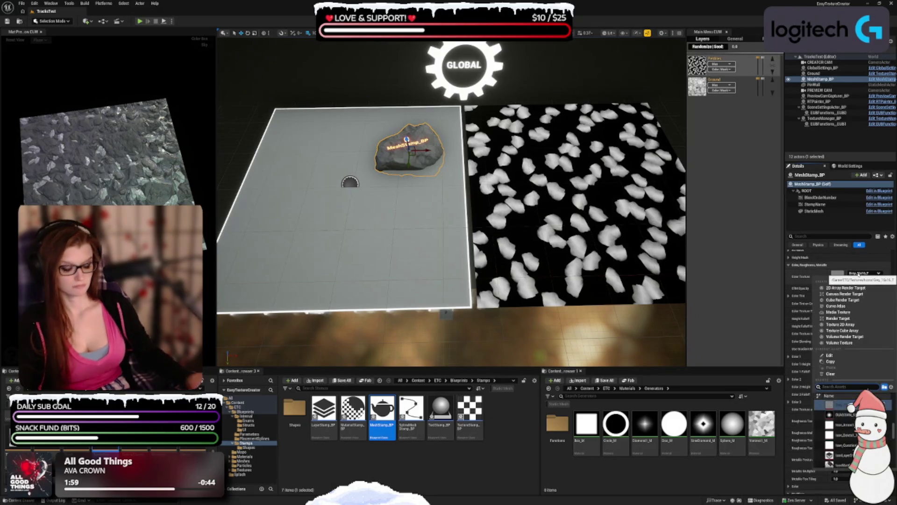
text(noise)
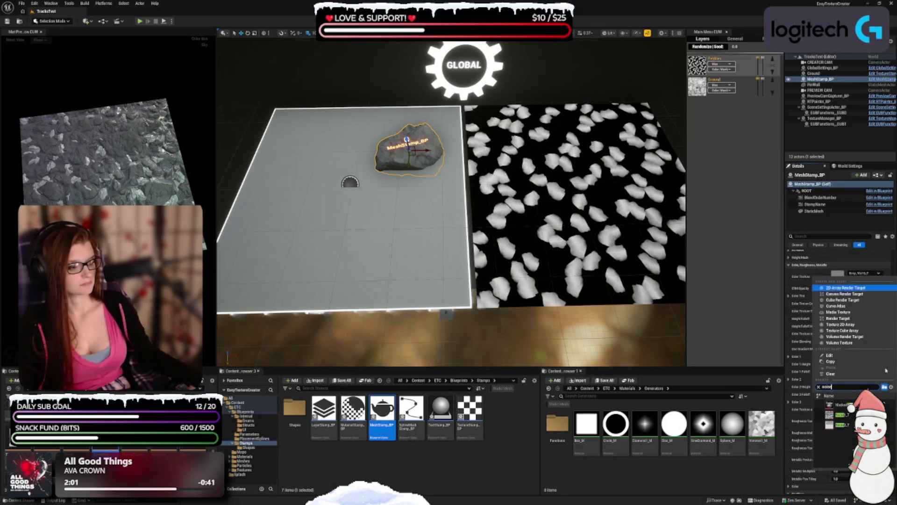
mouse_move(851, 420)
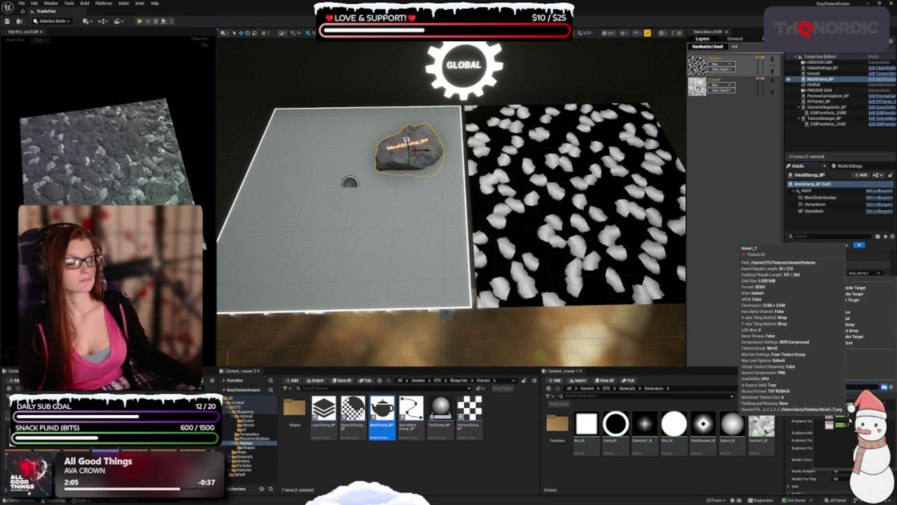
click(853, 419)
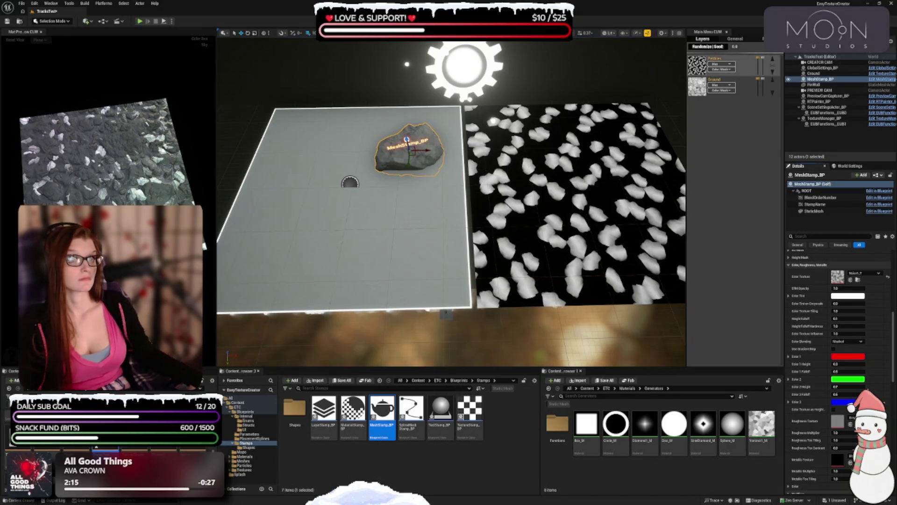
click(841, 296)
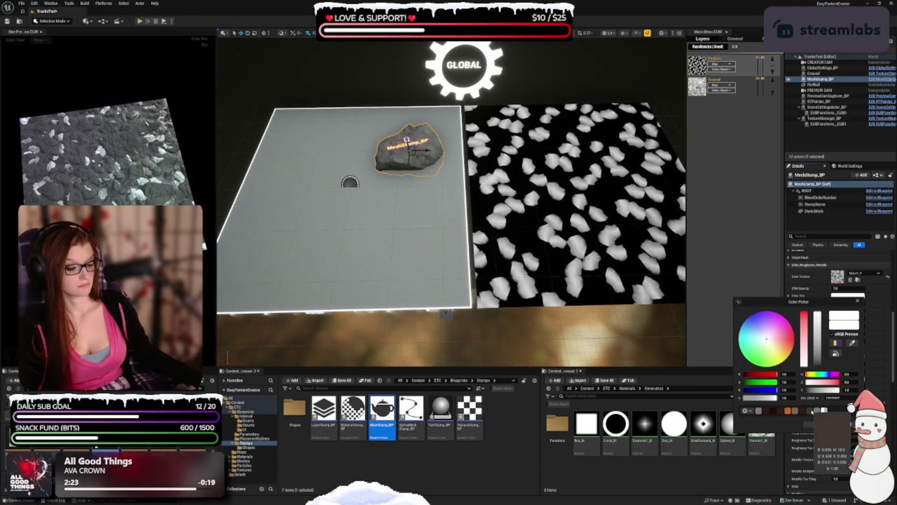
click(813, 411)
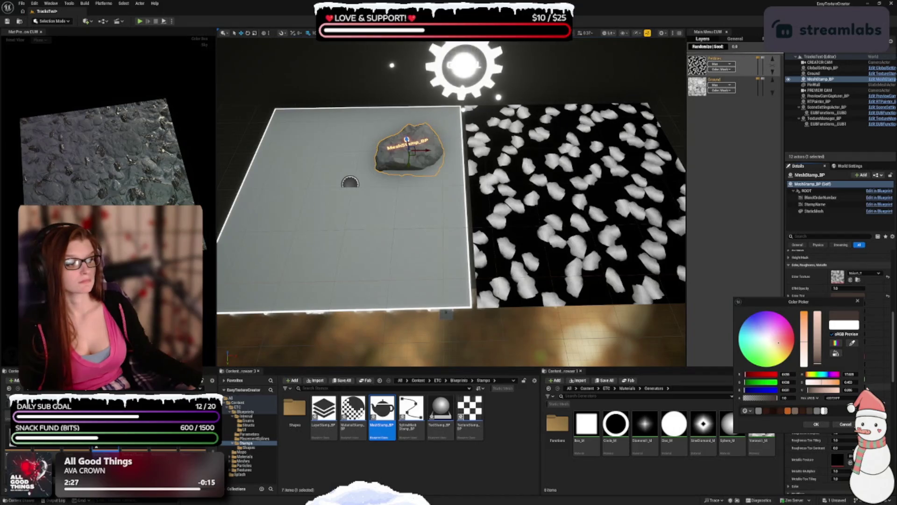
click(817, 424)
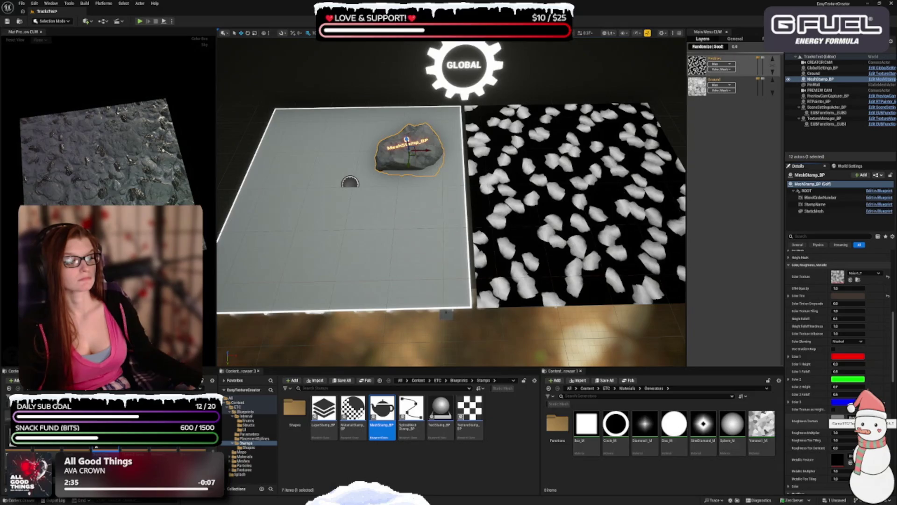
Assign a roughness texture to the stamp, adjust its roughness multiplier, then select the GLOBAL settings actor.
click(837, 418)
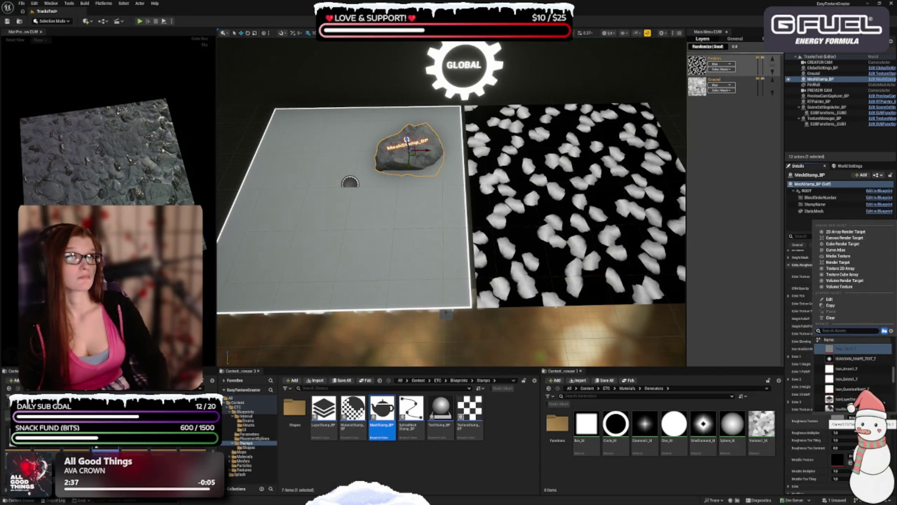
text(dirt)
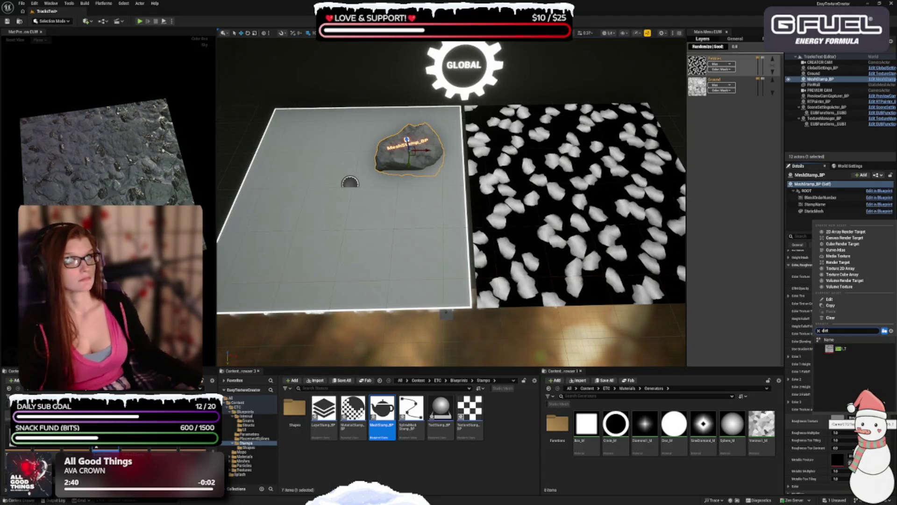
click(852, 351)
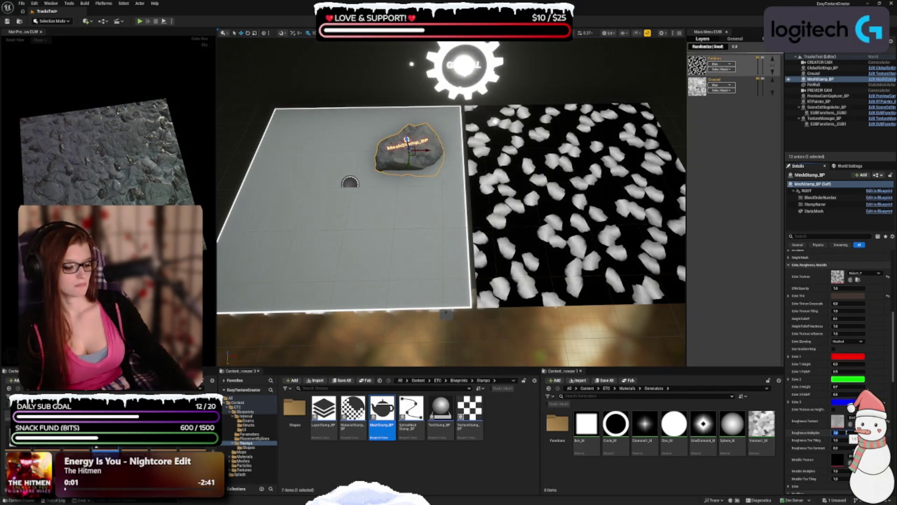
click(842, 433)
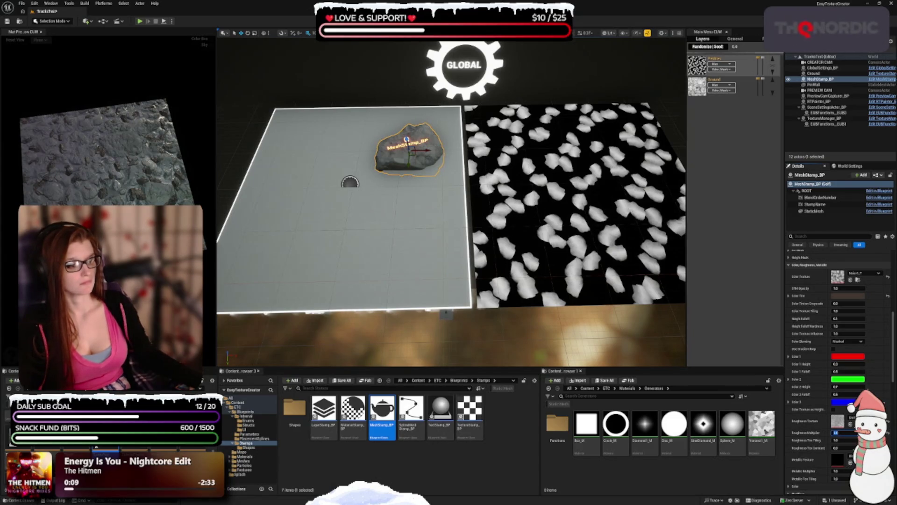
scroll(836, 304, up, 2)
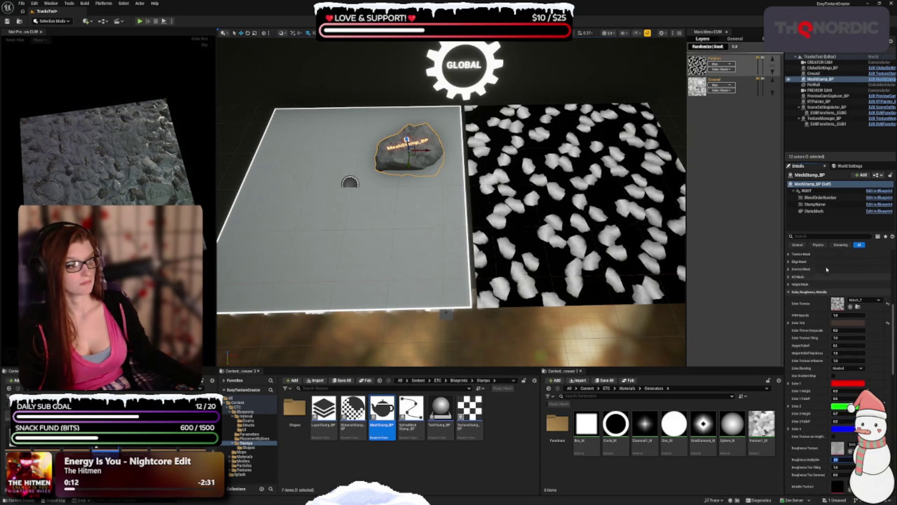
click(466, 66)
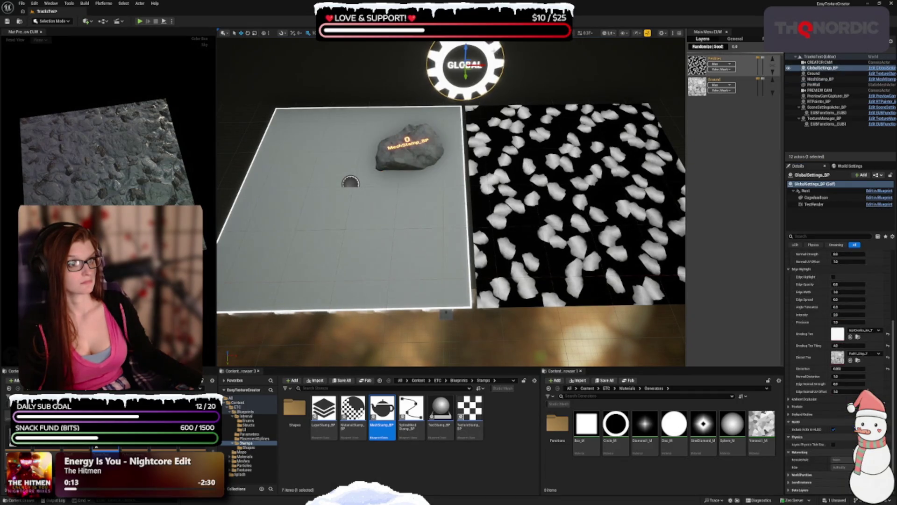
Enable Cavity at opacity 2.0 and Edge Highlight at opacity 0.2 in GlobalSettings_BP.
scroll(844, 322, up, 6)
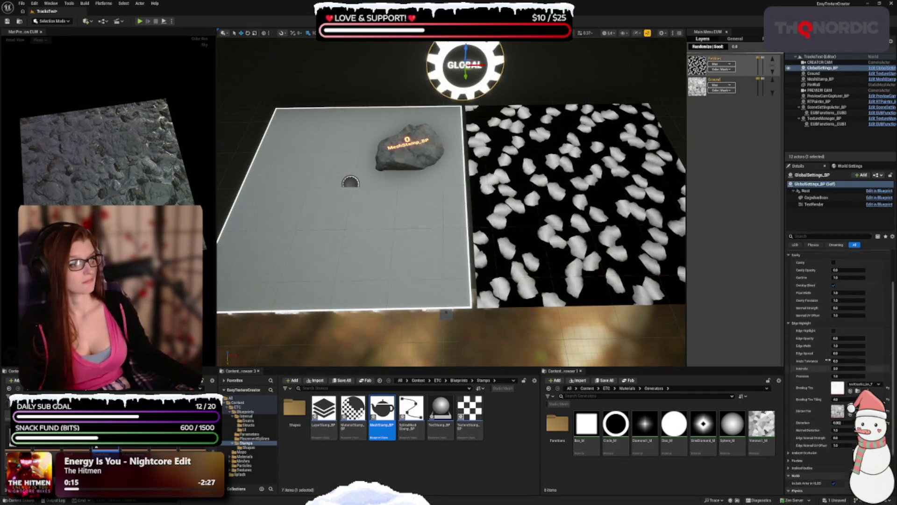
click(834, 314)
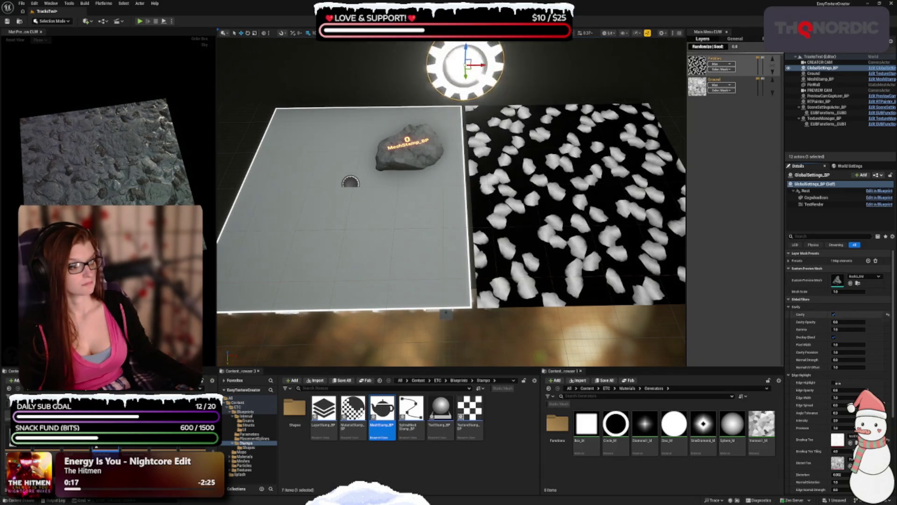
scroll(821, 369, down, 1)
click(834, 364)
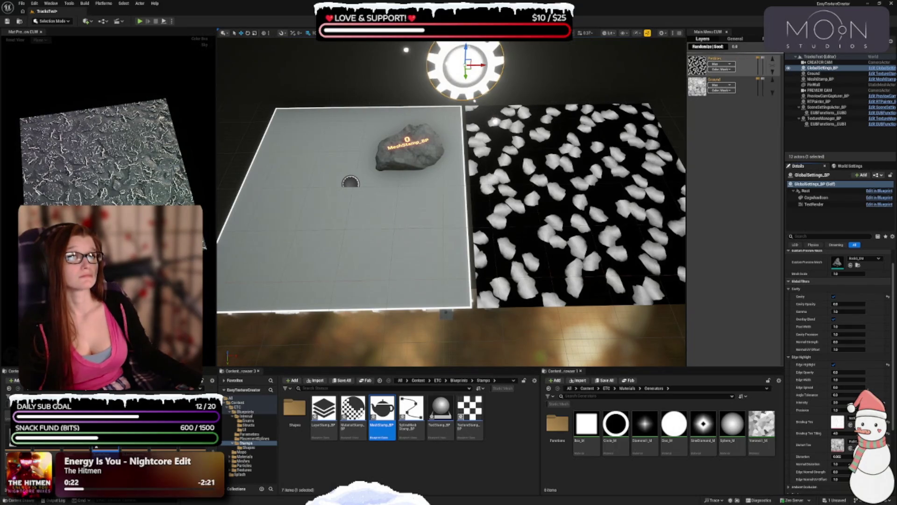
drag(849, 304, 849, 304)
click(849, 304)
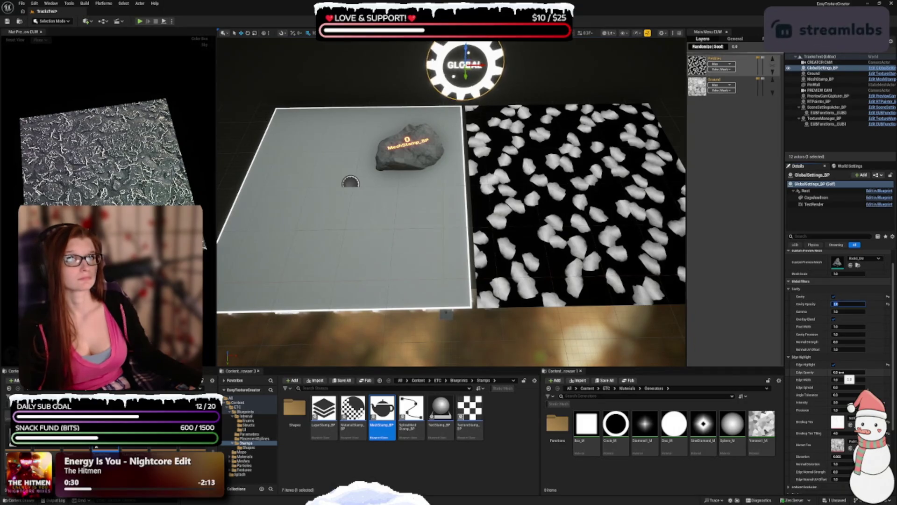
click(842, 372)
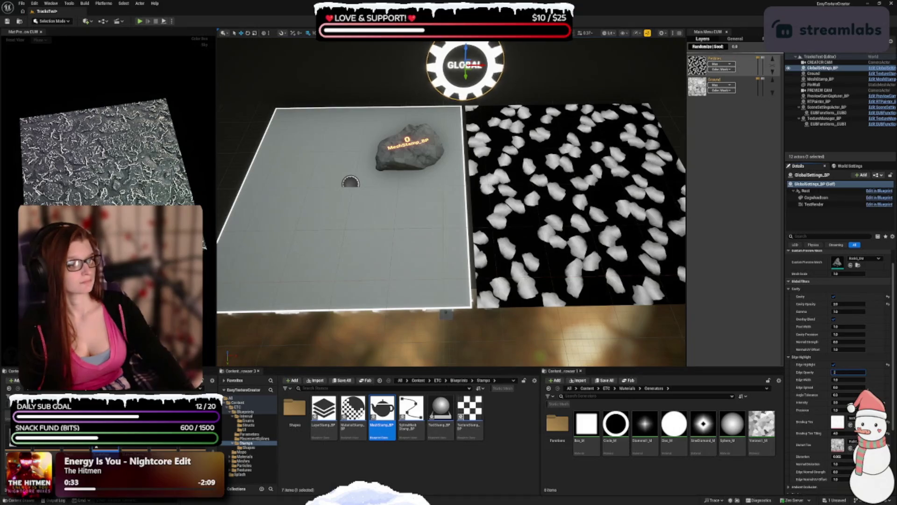
text(0.2)
key(Return)
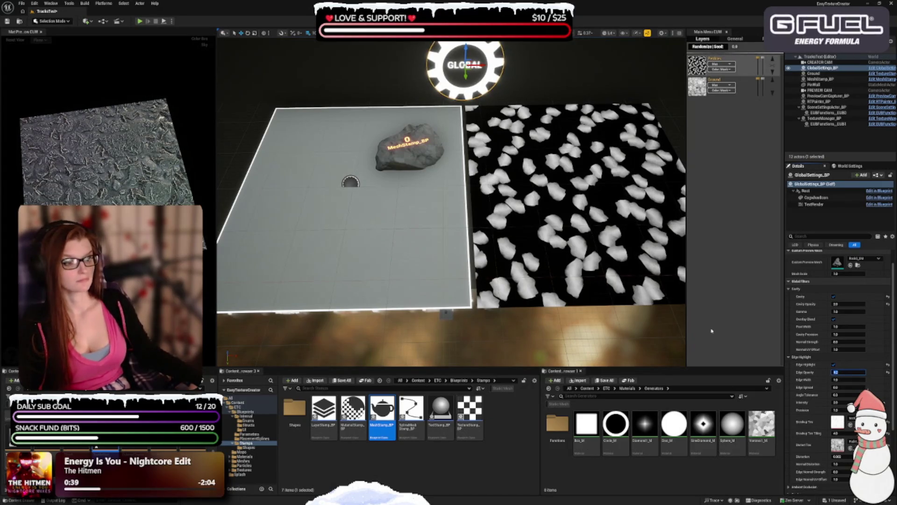
click(712, 261)
Save the level, then check the tilted preview with the sky backdrop on and off.
key(ctrl+s)
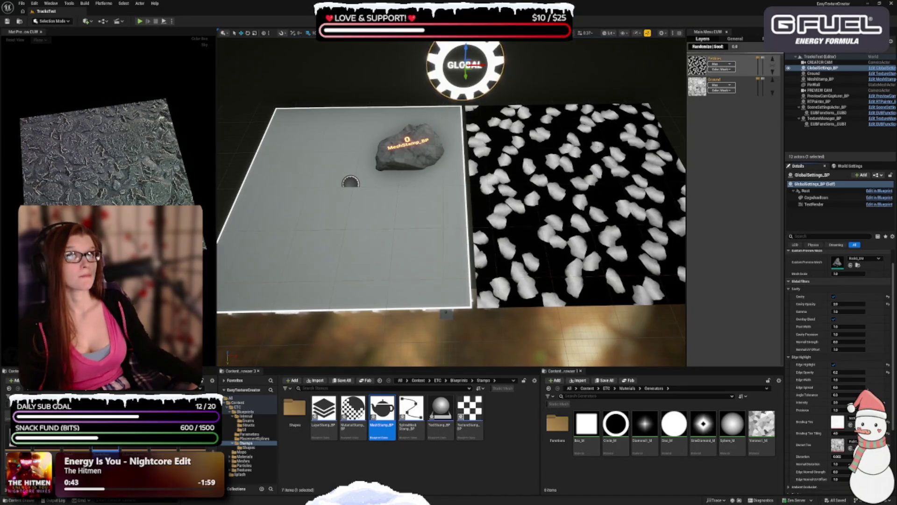
mouse_move(206, 215)
mouse_down()
mouse_move(168, 206)
mouse_move(131, 169)
mouse_up()
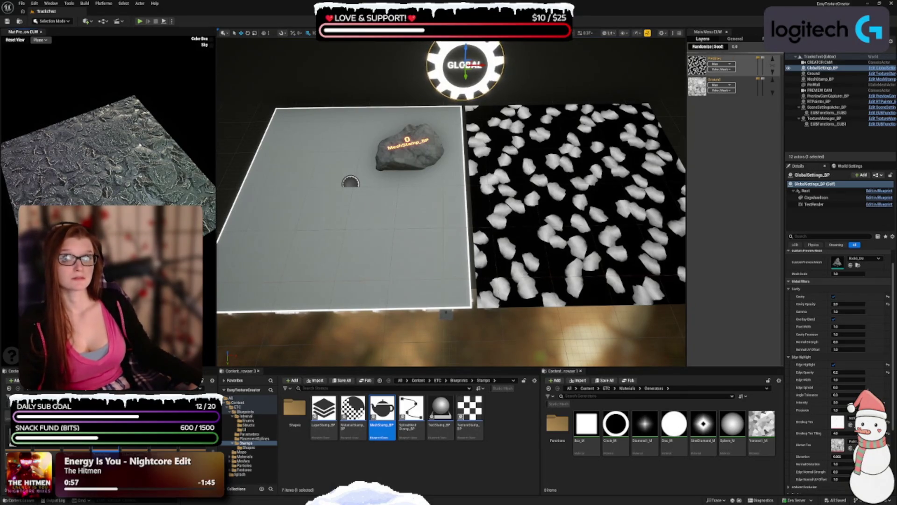
click(212, 45)
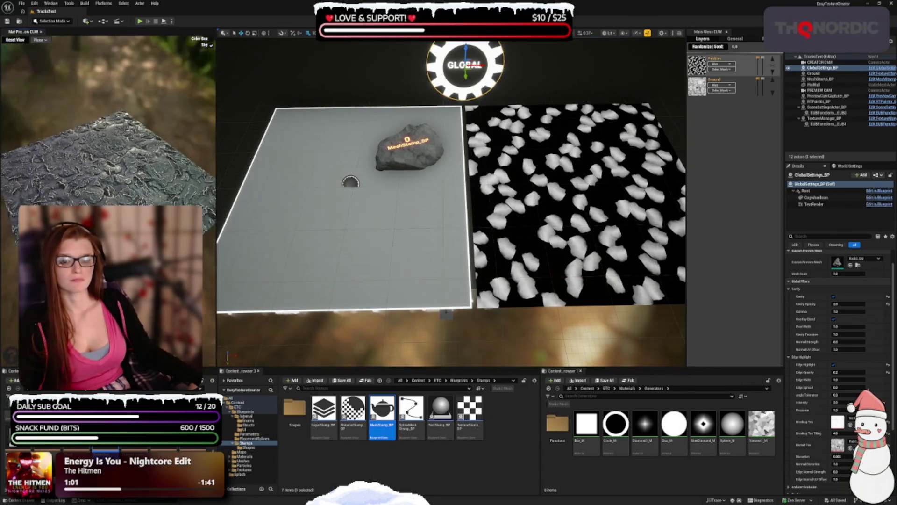
click(211, 45)
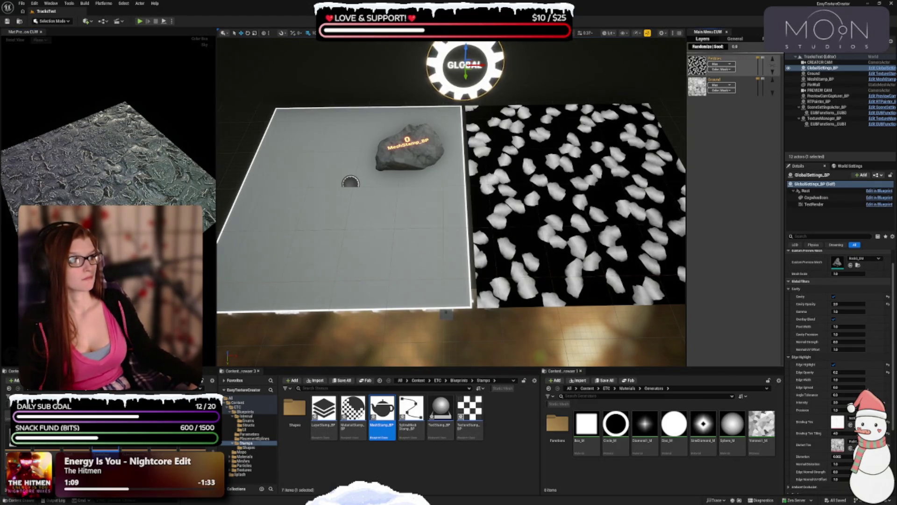
Add a third layer above Pebbles and Ground and rename it 'Rock'.
mouse_move(734, 41)
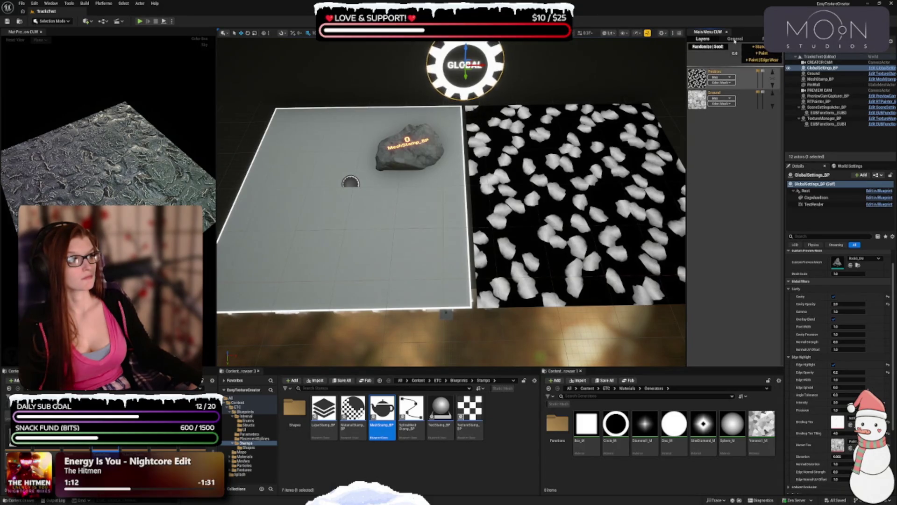
click(759, 47)
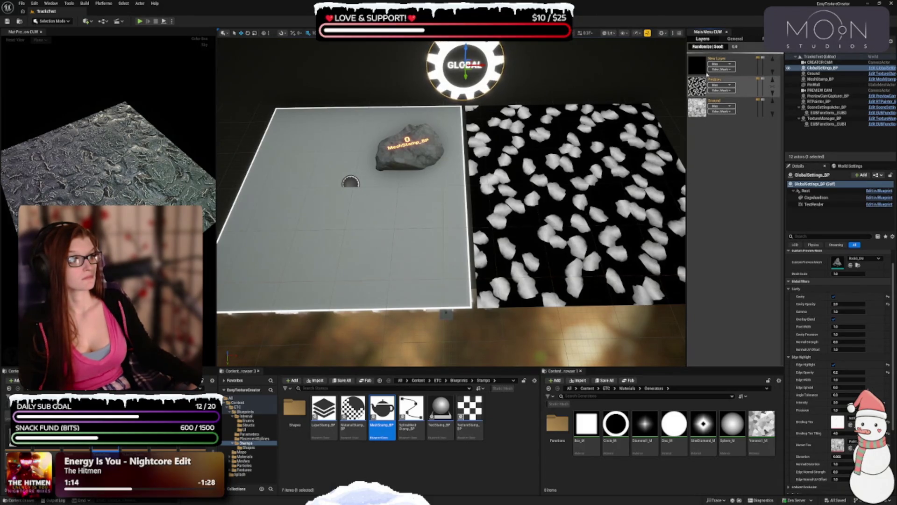
click(707, 70)
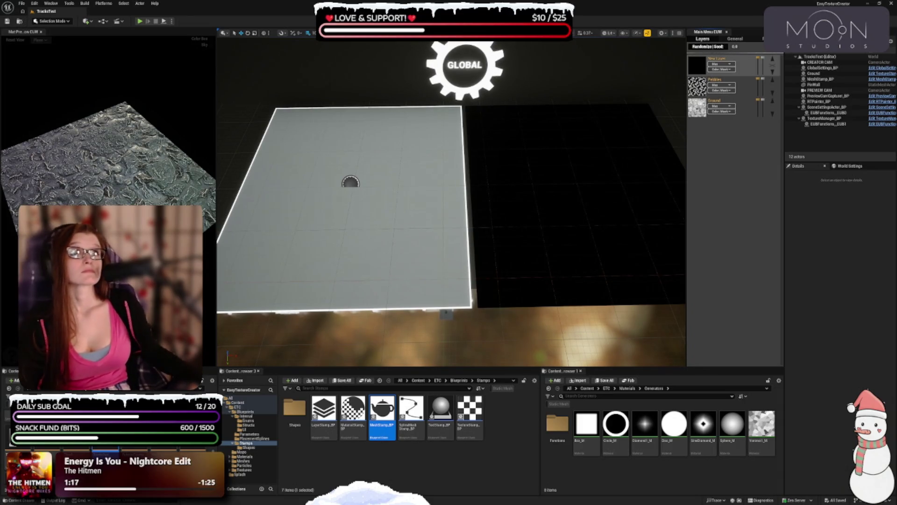
click(694, 68)
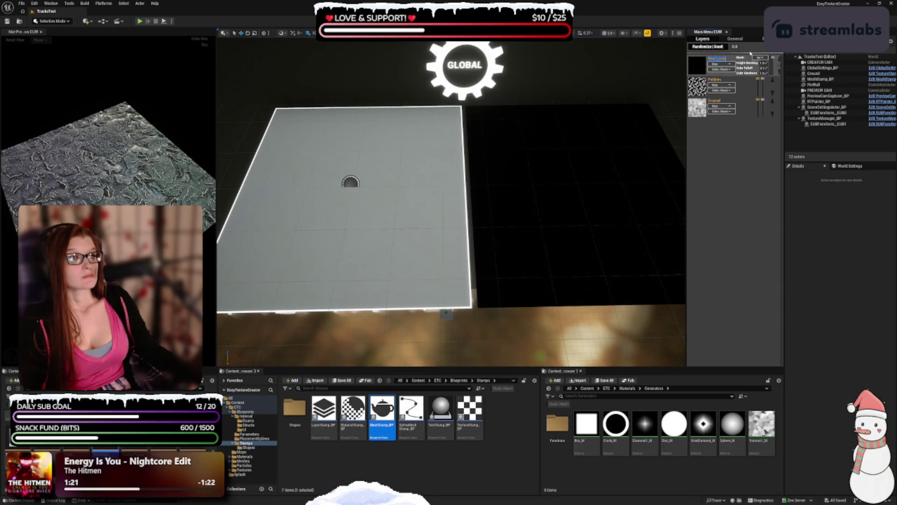
text(Rock)
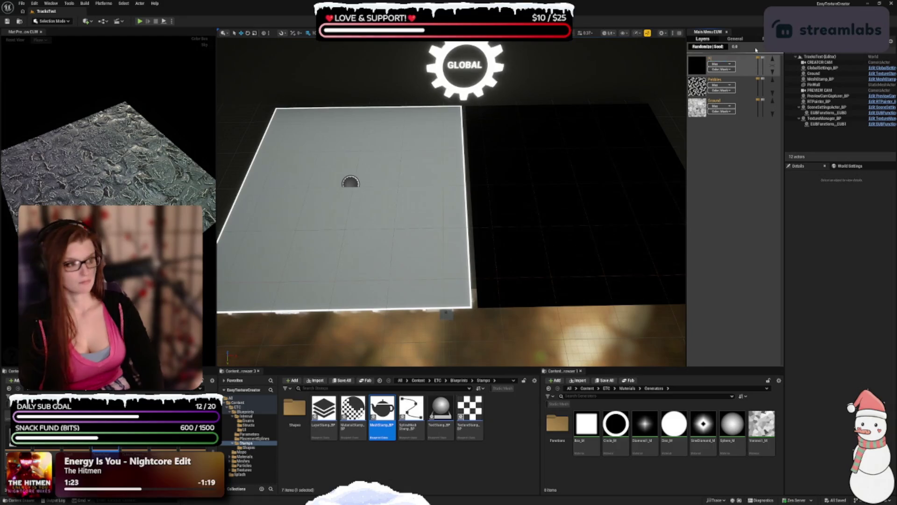
key(Return)
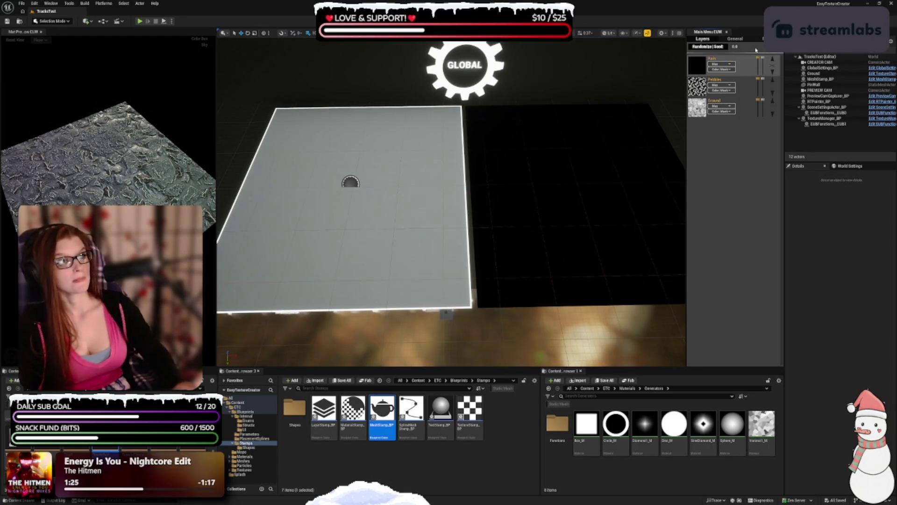
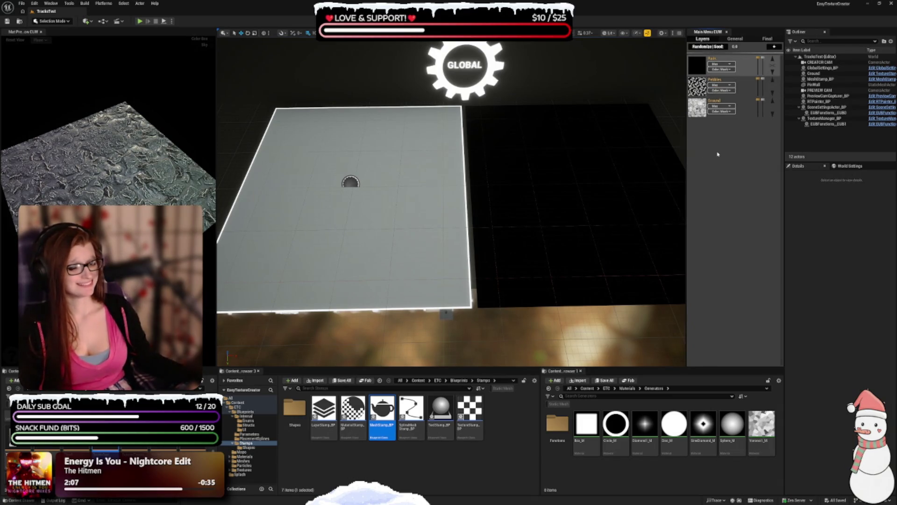
Place a SplineMeshStamp_BP at the left edge of the plane.
scroll(371, 103, up, 5)
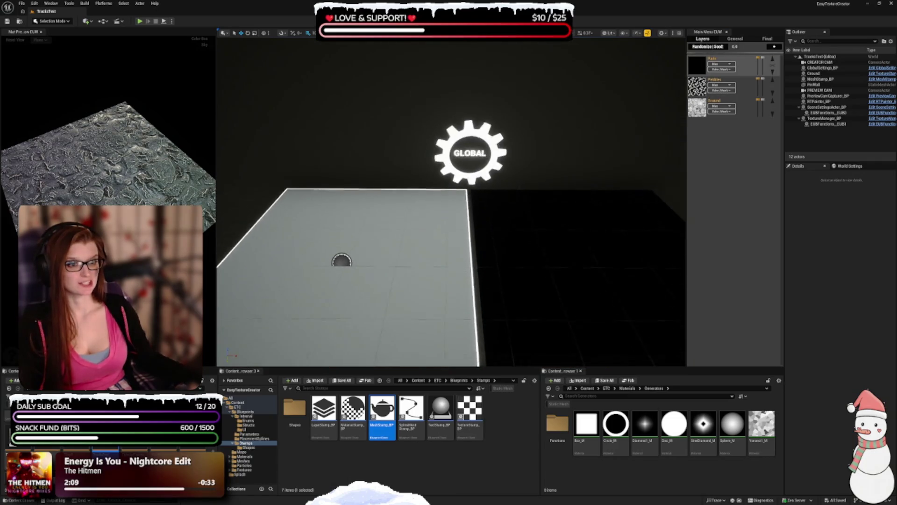
mouse_move(371, 104)
mouse_down()
mouse_move(371, 84)
mouse_move(371, 150)
mouse_move(371, 112)
mouse_move(456, 176)
mouse_up()
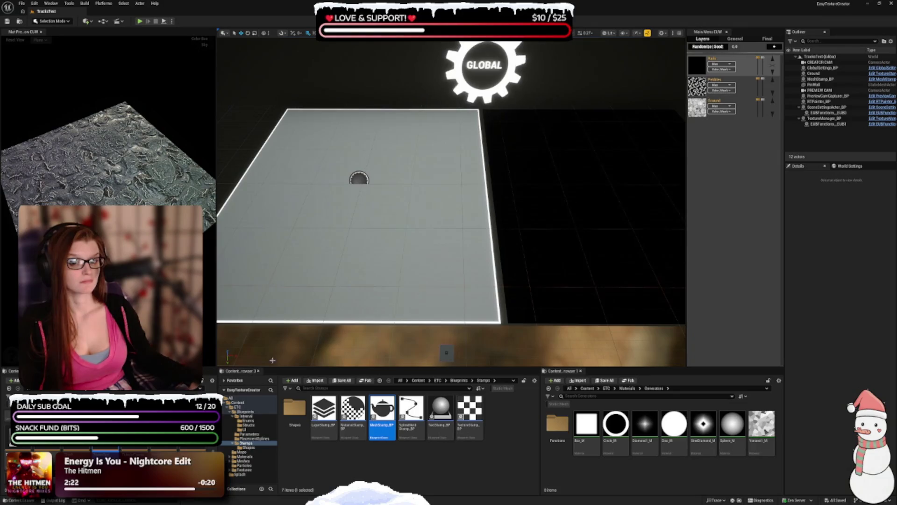
mouse_move(410, 270)
mouse_down()
mouse_move(447, 282)
mouse_move(421, 273)
mouse_move(411, 252)
mouse_move(402, 264)
mouse_move(390, 259)
mouse_move(405, 254)
mouse_up()
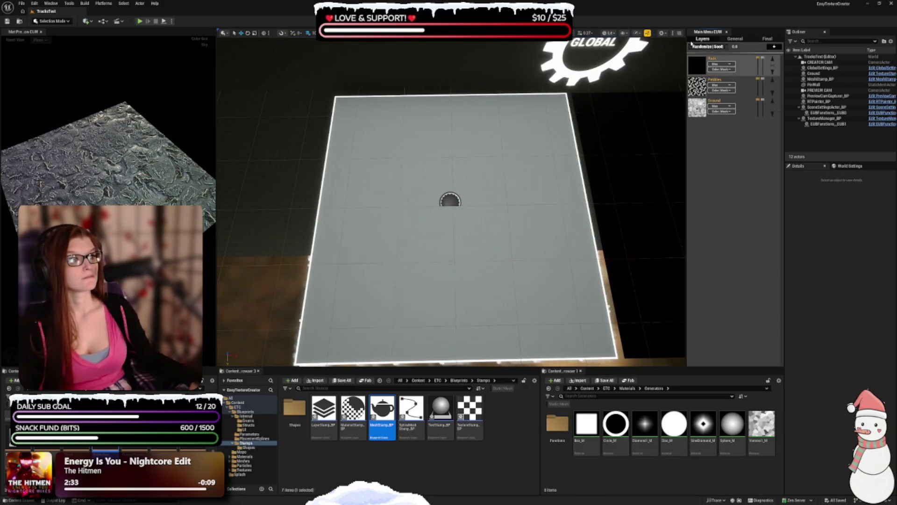
mouse_move(412, 410)
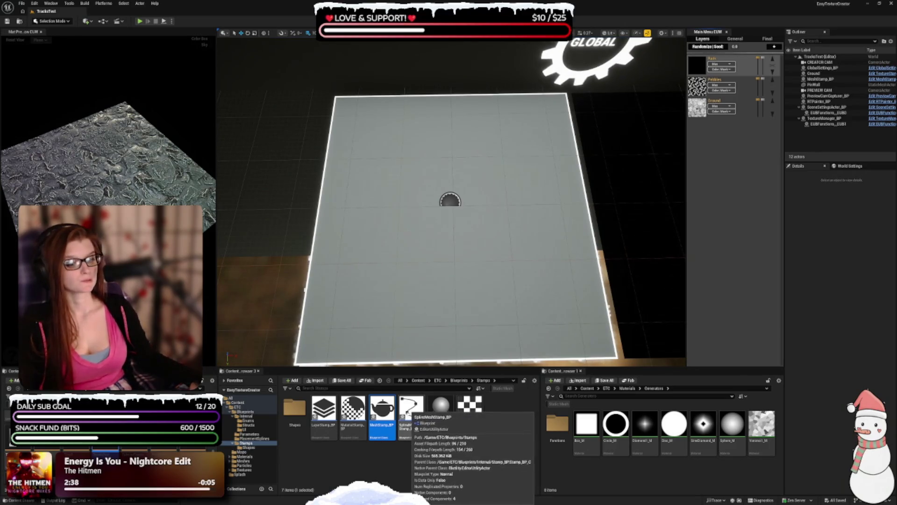
click(410, 409)
mouse_move(355, 209)
mouse_down()
mouse_move(327, 253)
mouse_move(287, 262)
mouse_move(308, 264)
mouse_up()
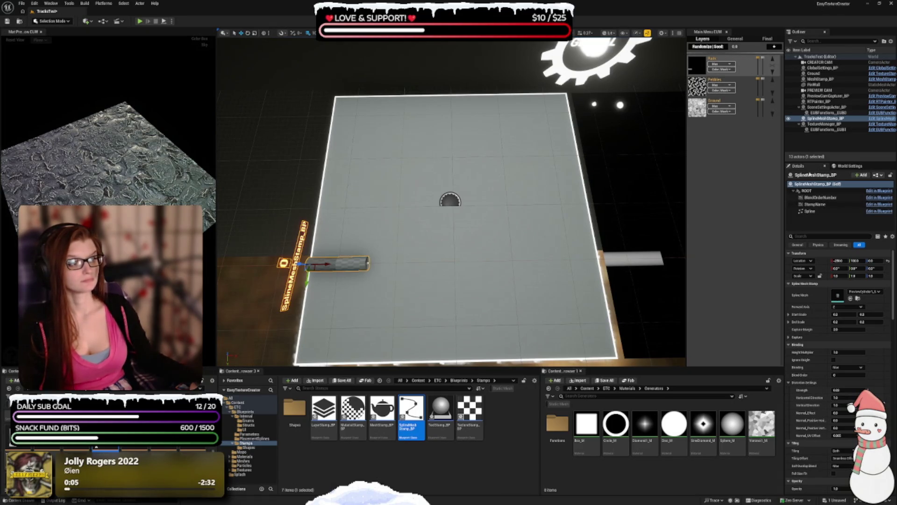
Rename the stamp Rail and set its Spline Mesh to the cube.
click(813, 176)
text(Re)
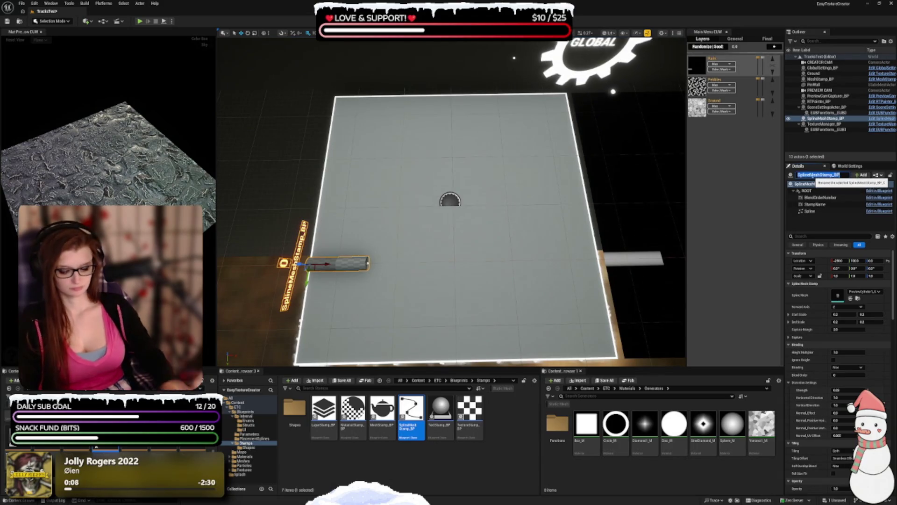
text(il)
key(Return)
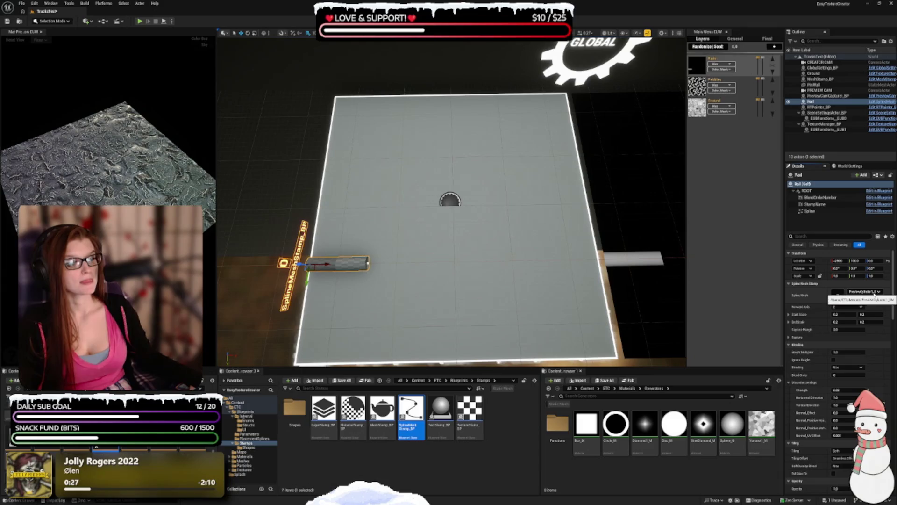
click(873, 293)
text(cube)
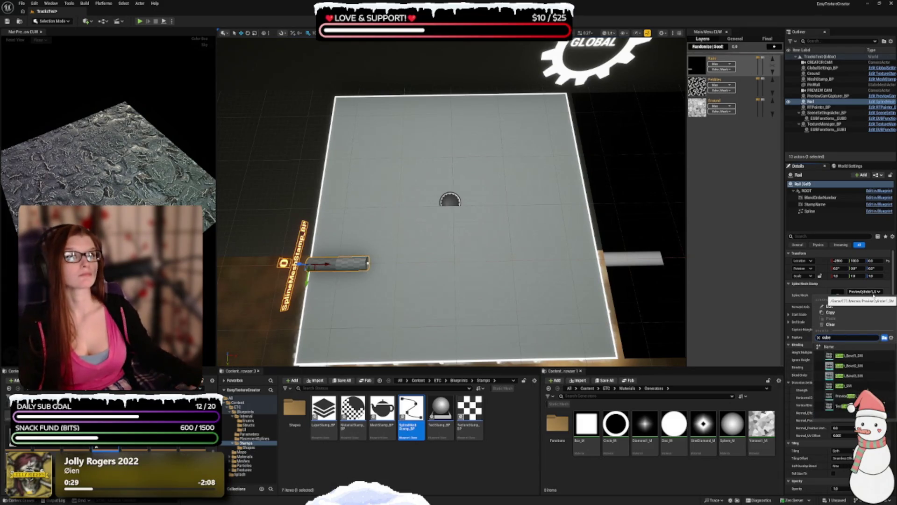
click(841, 396)
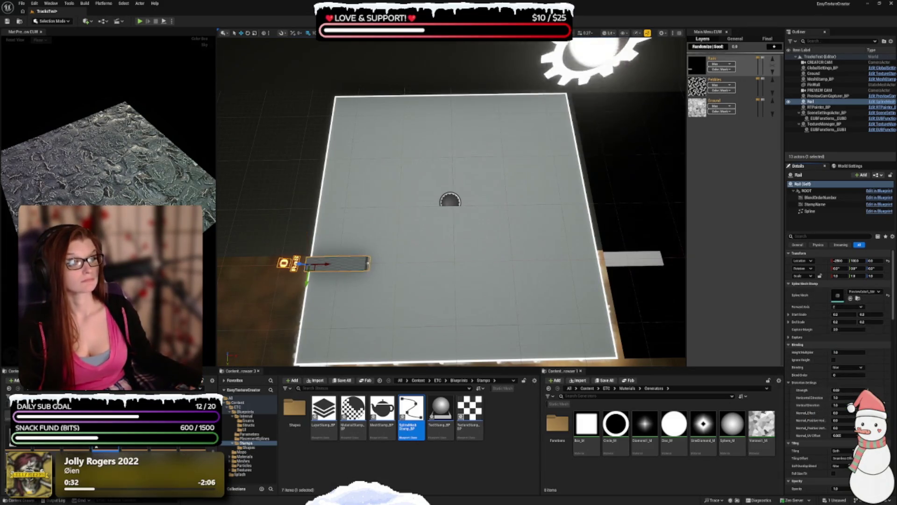
click(369, 263)
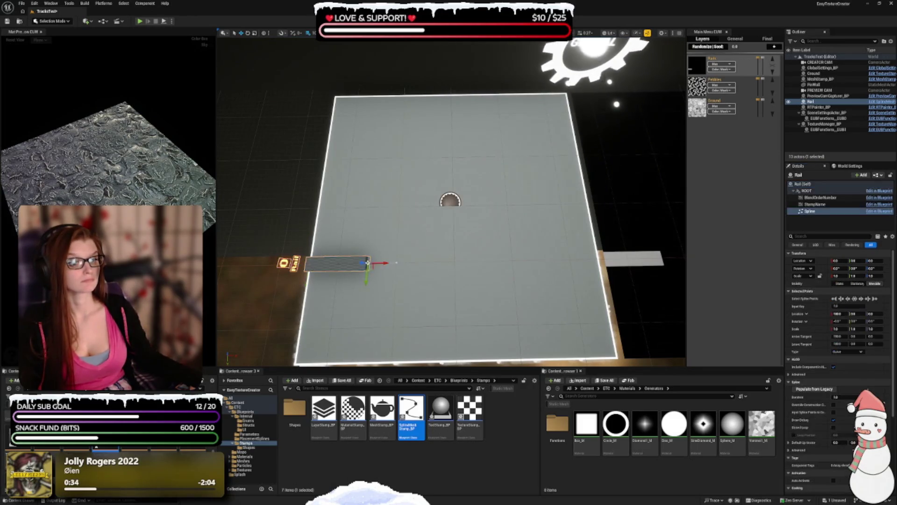
Drag the Rail spline's end point right past the plane's edge, then reselect Rail.
drag(377, 263, 603, 258)
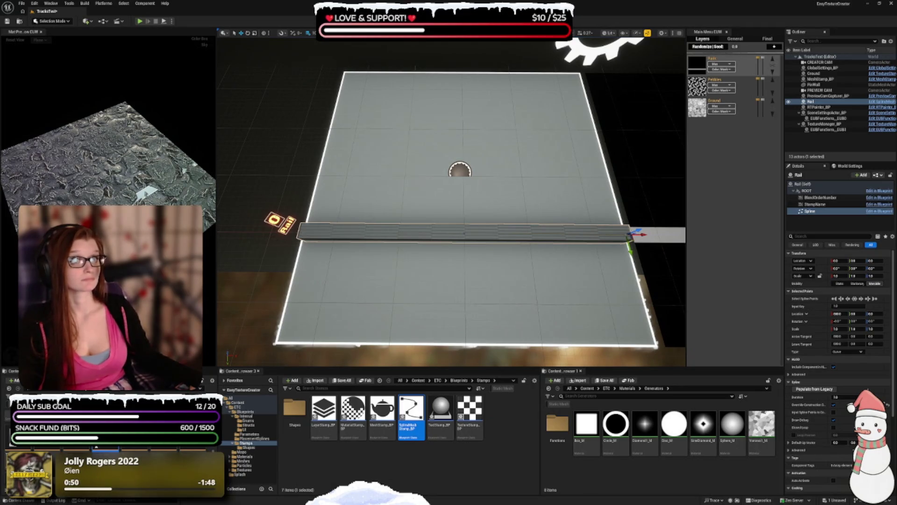
scroll(819, 339, down, 5)
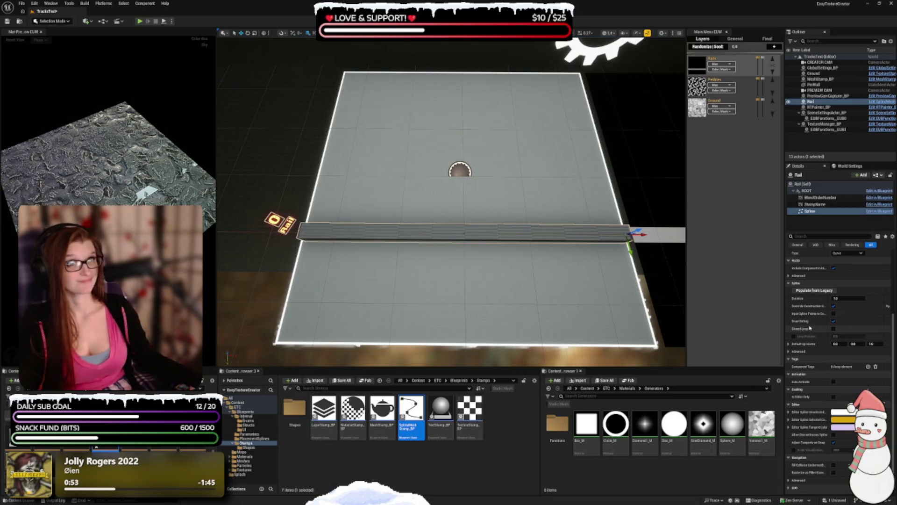
scroll(805, 314, down, 1)
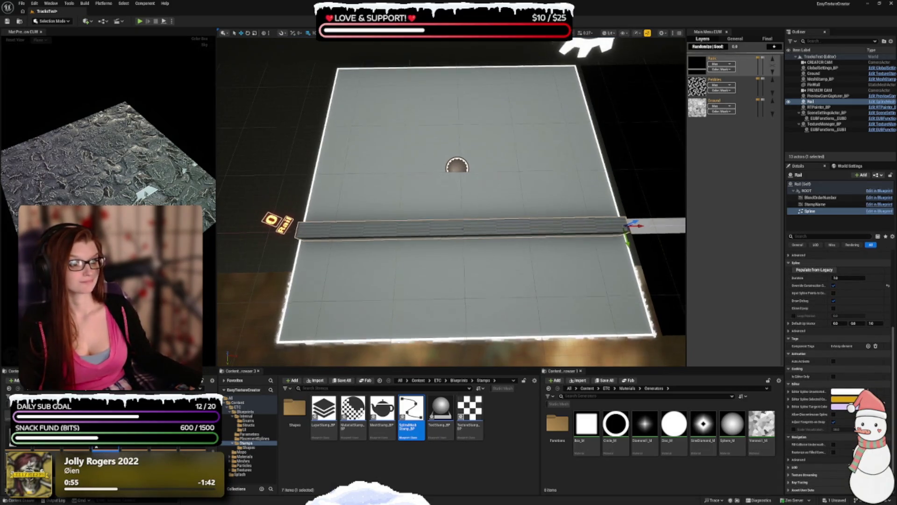
click(445, 237)
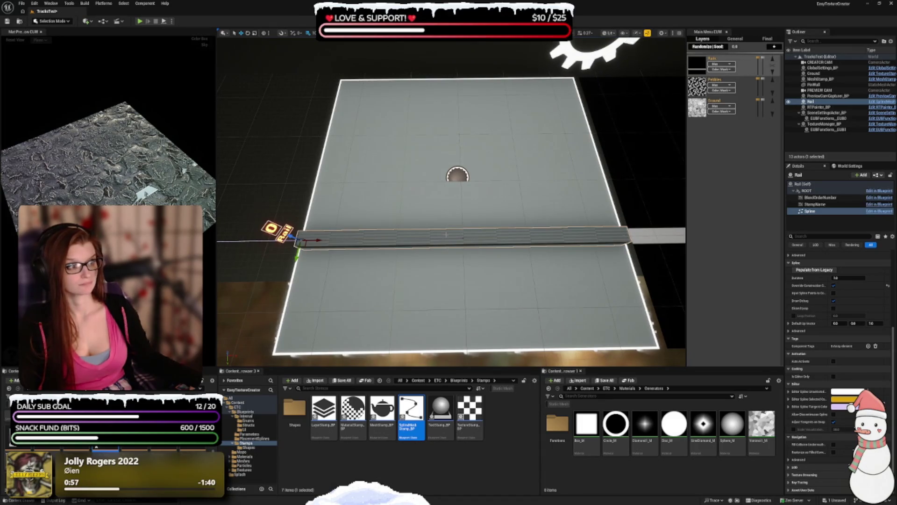
key(Escape)
click(429, 237)
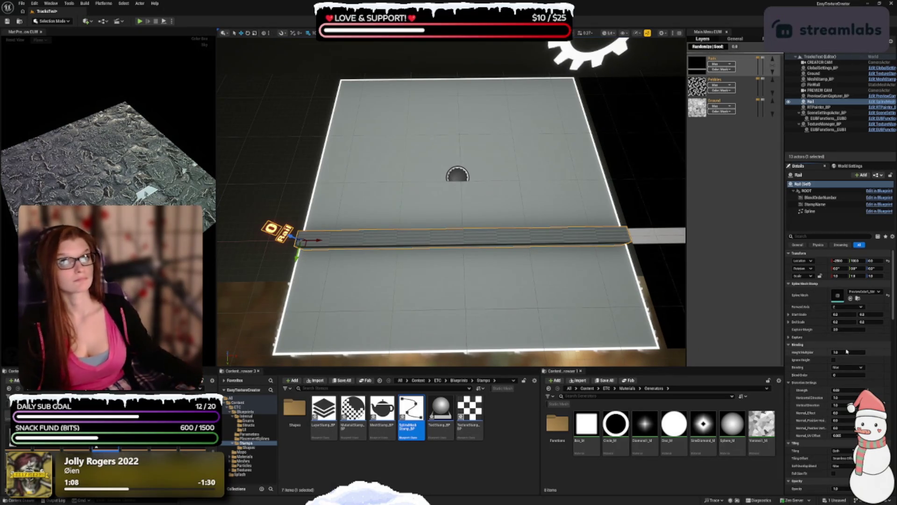
Change the Rail stamp's Height Multiplier value.
click(847, 352)
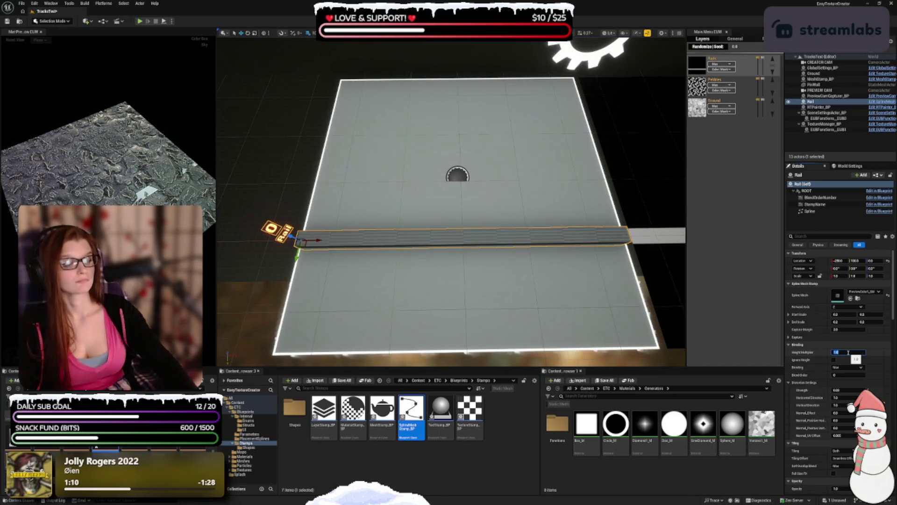
key(Return)
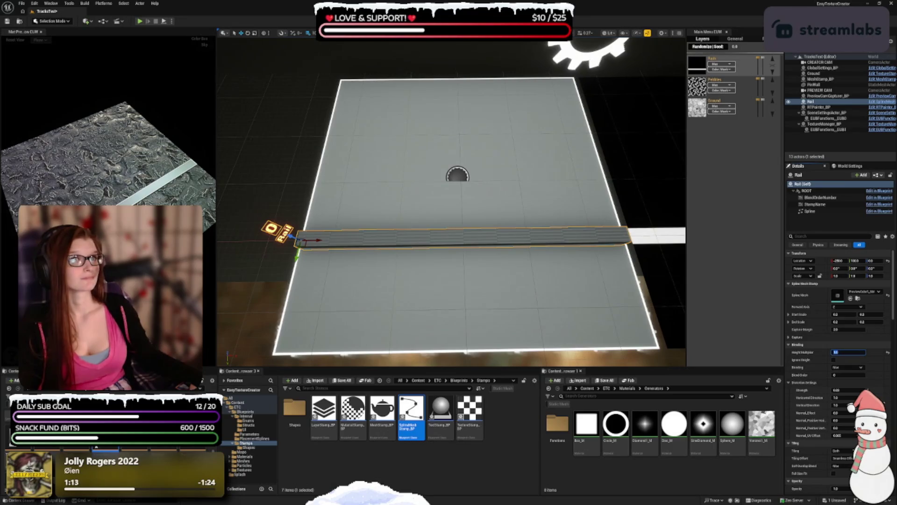
scroll(810, 346, down, 4)
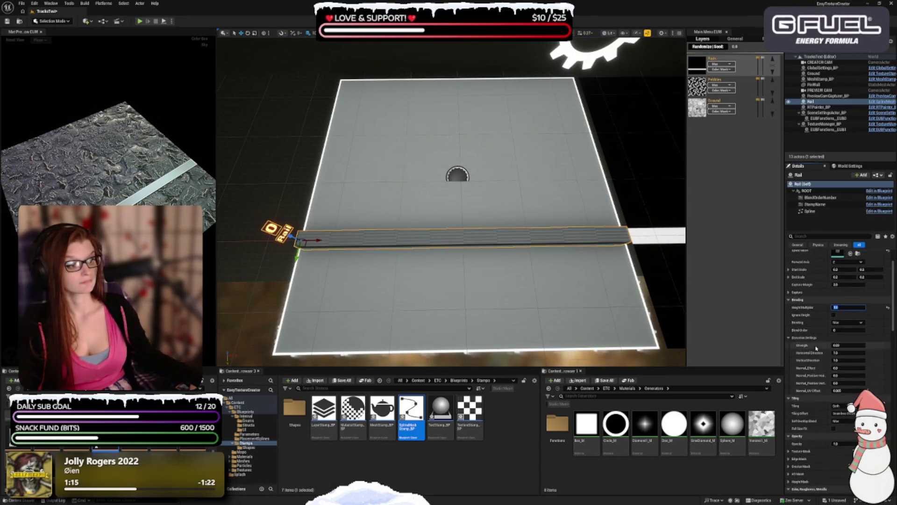
scroll(810, 346, down, 6)
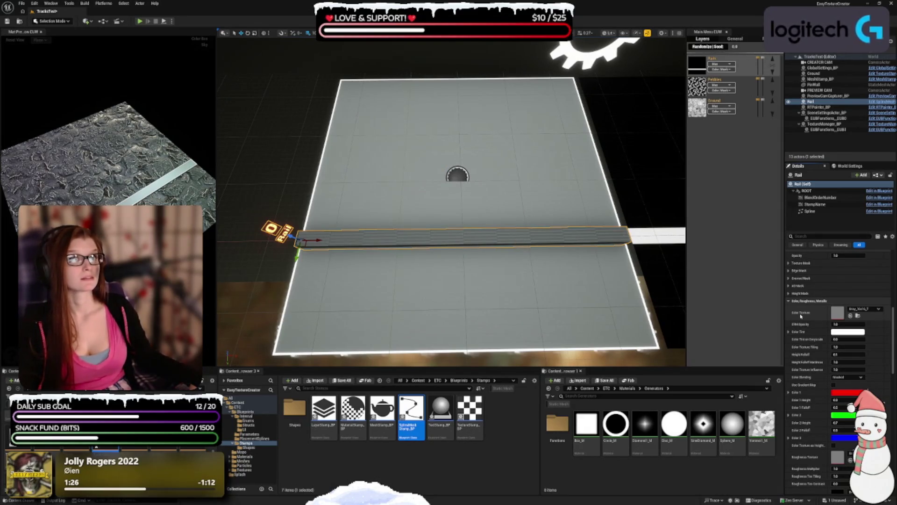
scroll(817, 333, down, 2)
scroll(817, 332, down, 3)
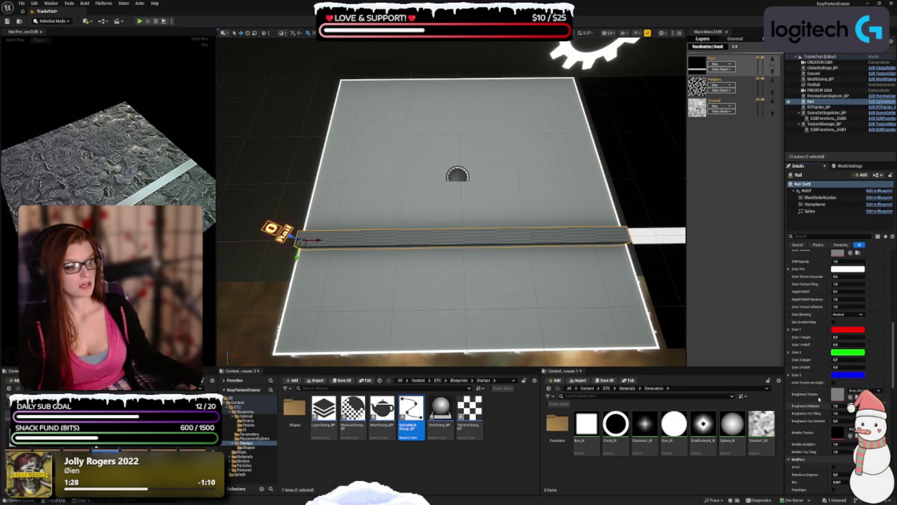
Assign the 'dit' search-result texture as roughness and a white texture as metallic.
click(860, 391)
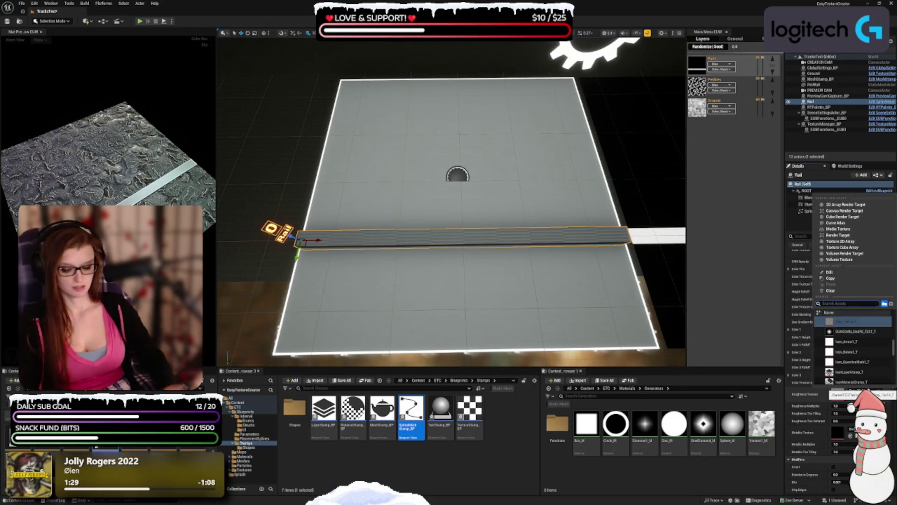
text(dirs)
text(t)
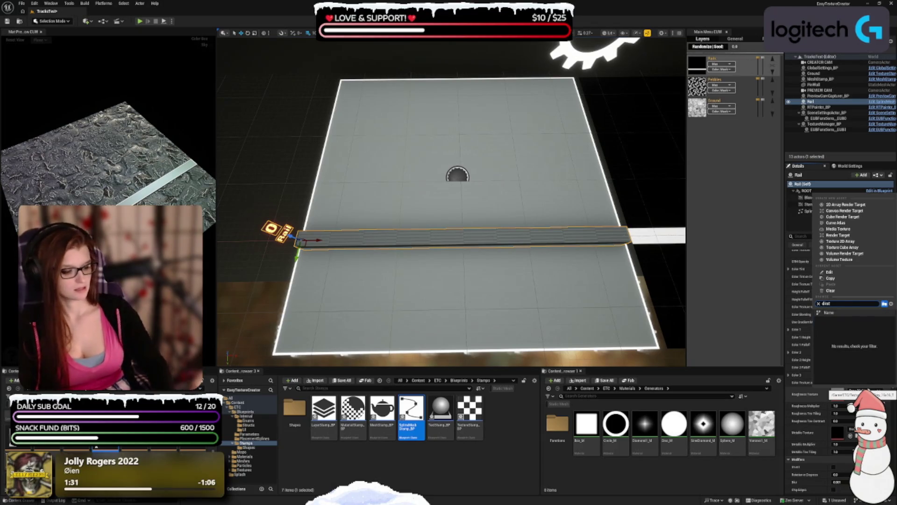
click(837, 322)
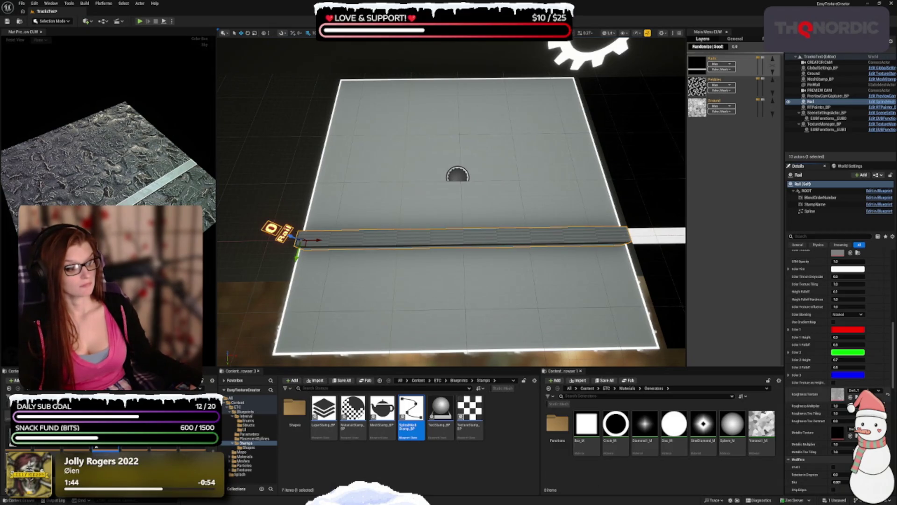
click(855, 433)
text(white)
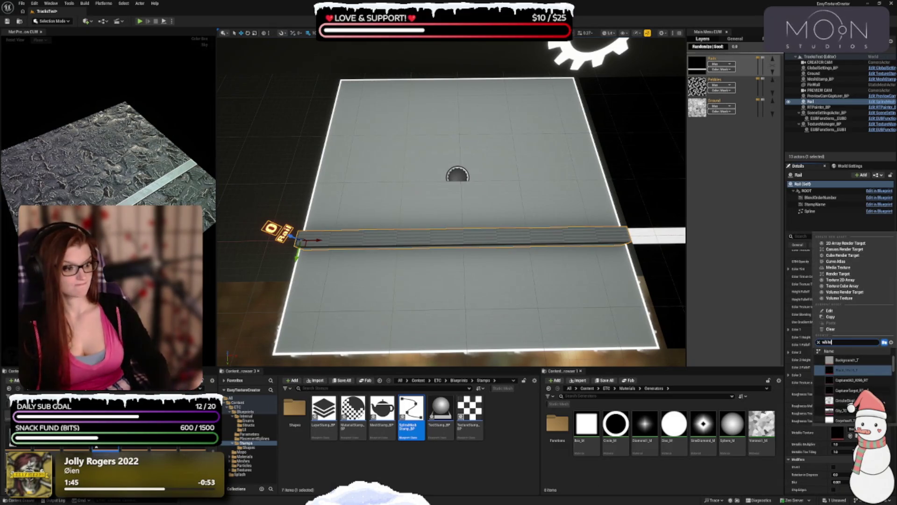
click(848, 361)
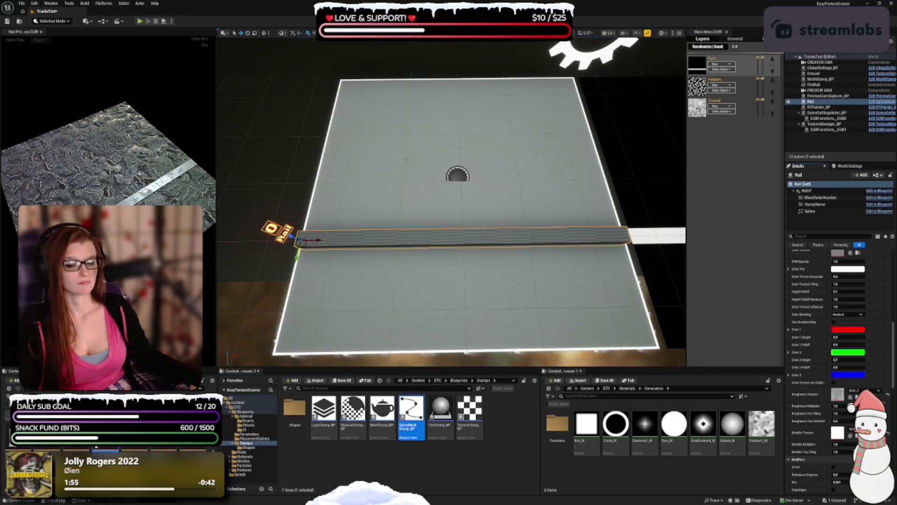
scroll(323, 263, down, 3)
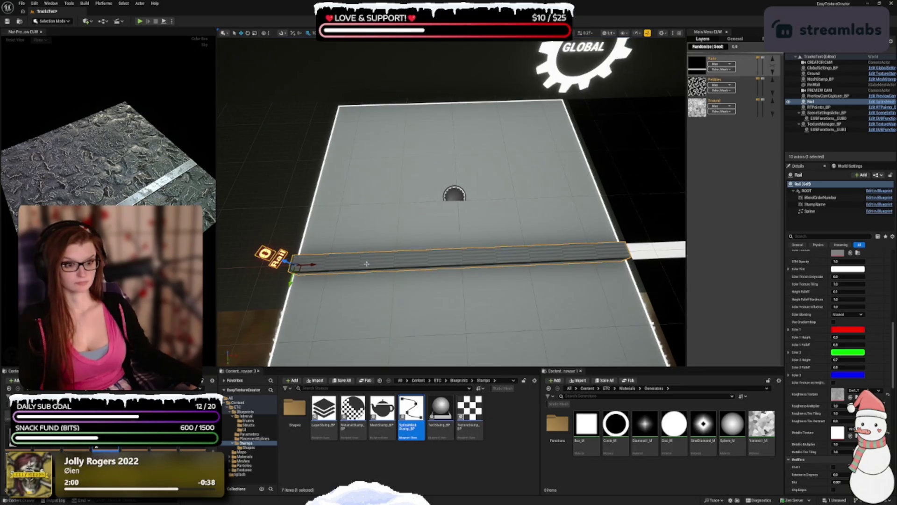
Duplicate Rail as Rail2 and move it to the plane's upper area, parallel to Rail.
key(ctrl+d)
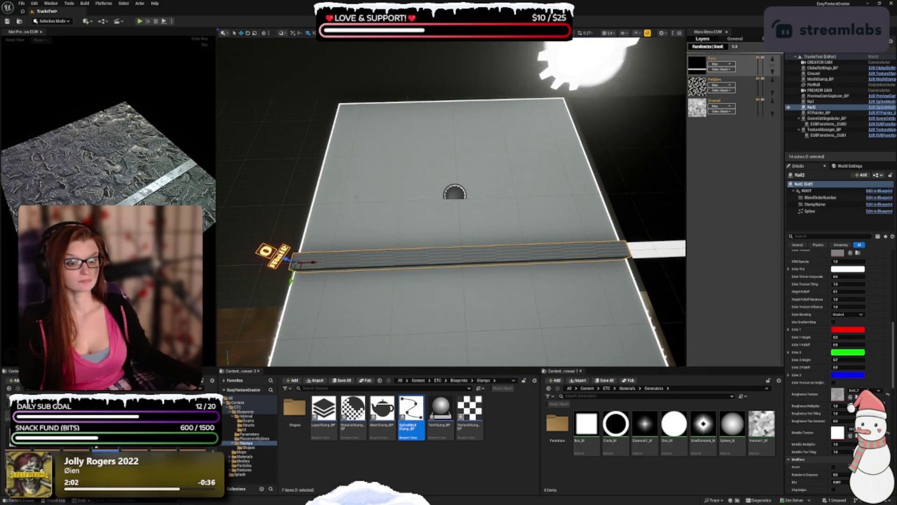
mouse_move(292, 271)
mouse_down()
mouse_move(327, 166)
mouse_move(434, 147)
mouse_move(430, 213)
mouse_up()
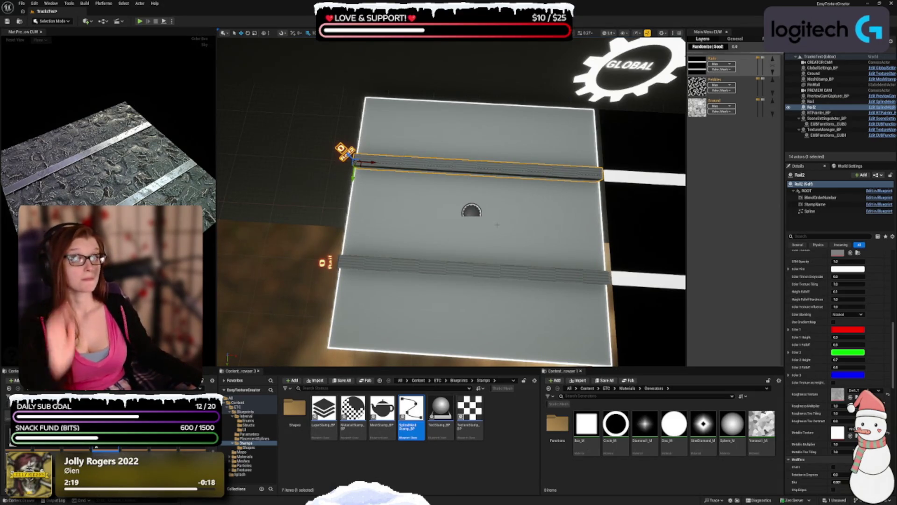
scroll(452, 214, up, 5)
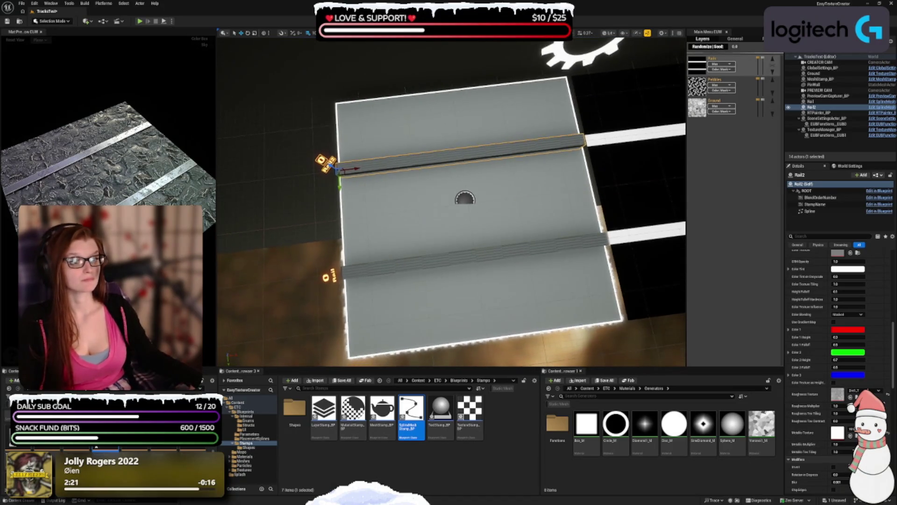
scroll(466, 302, up, 2)
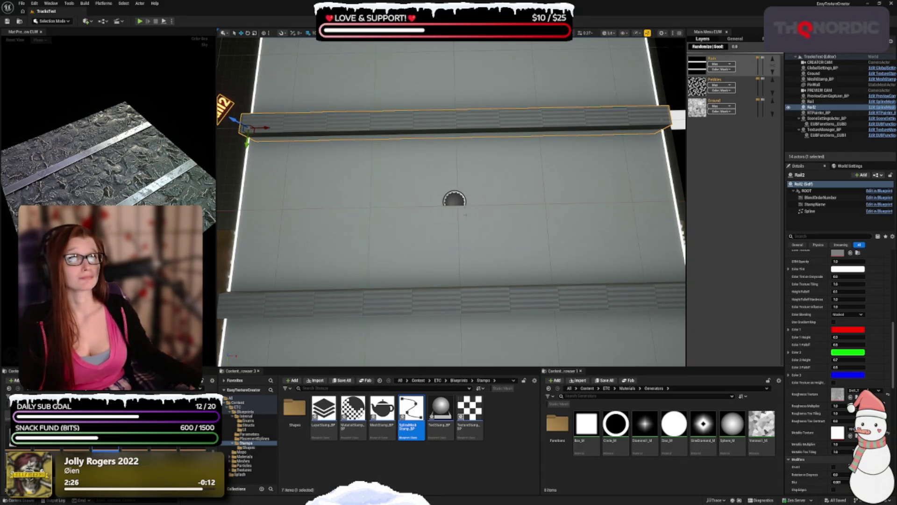
scroll(452, 201, down, 4)
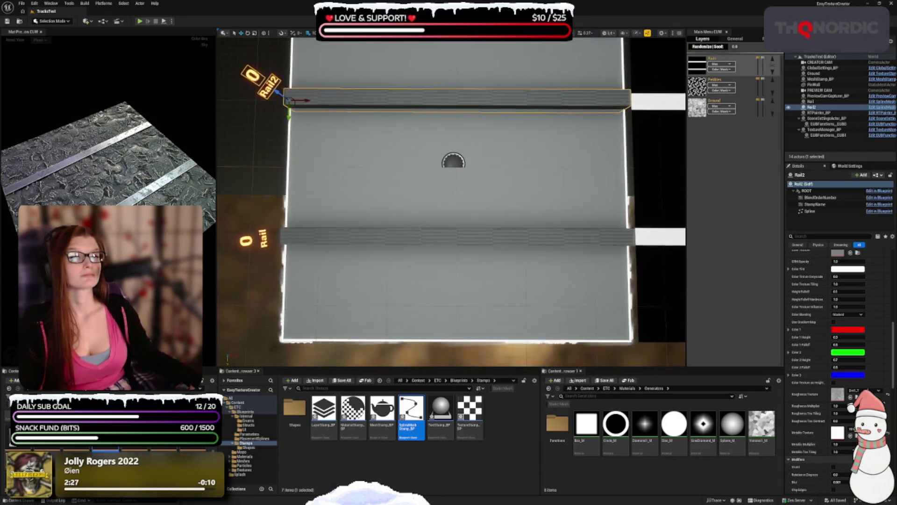
scroll(452, 201, up, 1)
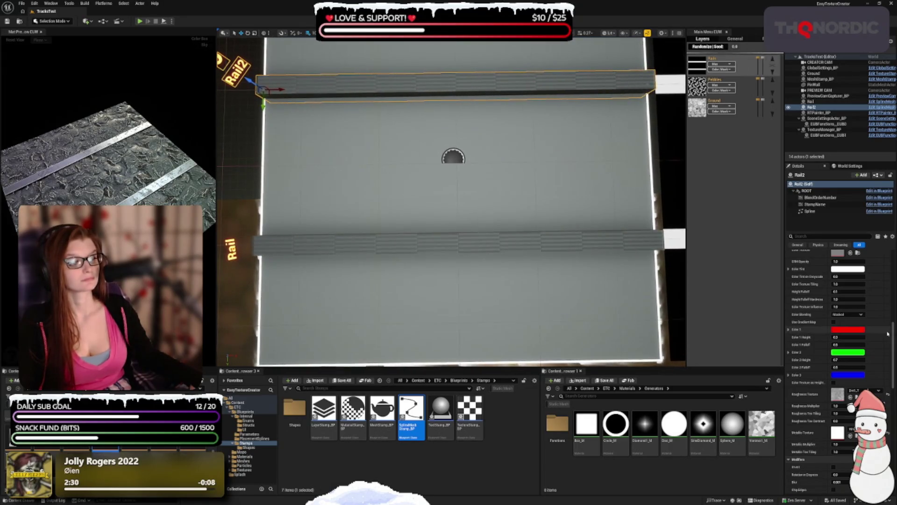
scroll(809, 293, up, 3)
scroll(808, 293, up, 10)
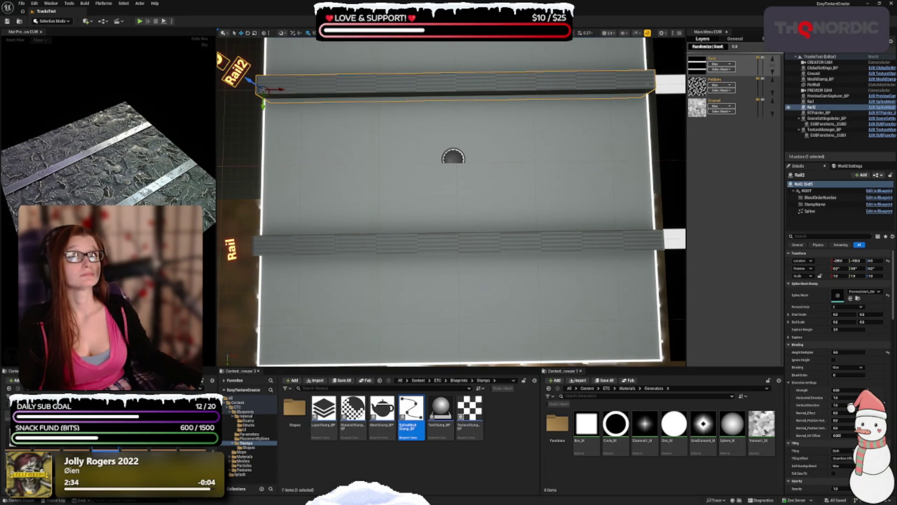
scroll(452, 201, down, 2)
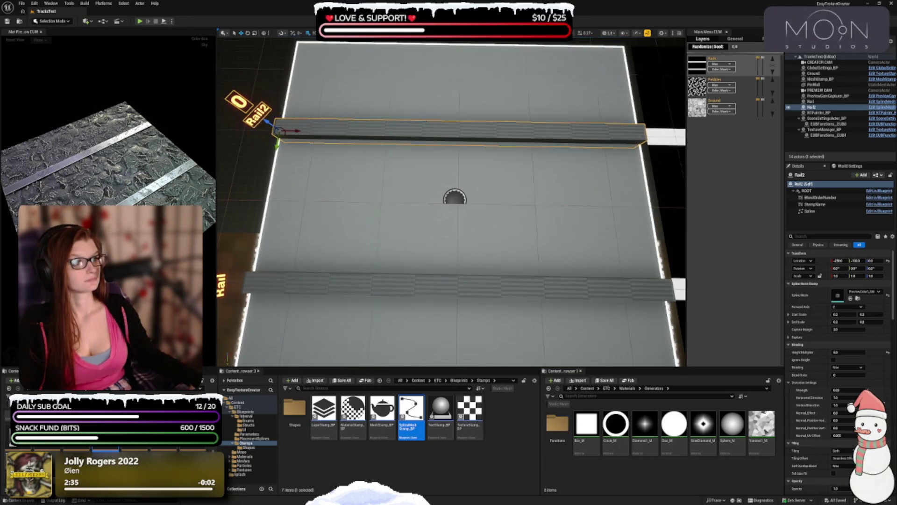
click(775, 55)
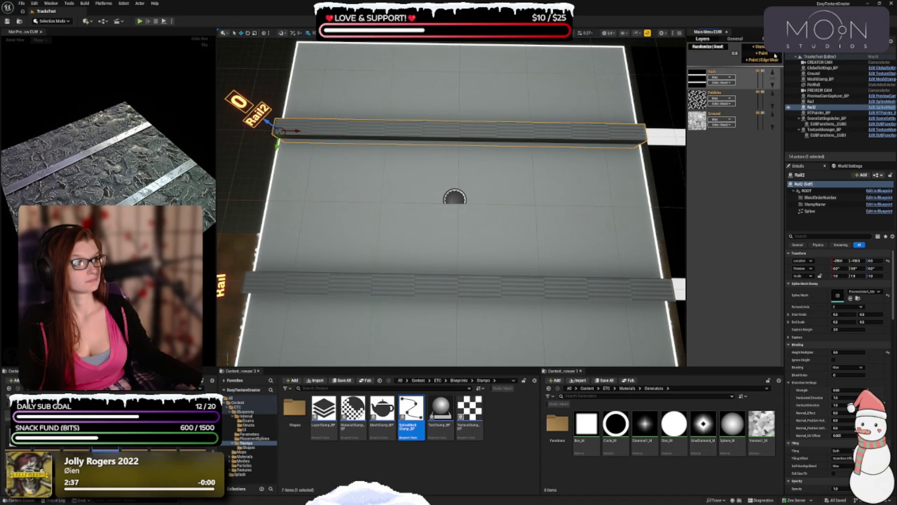
Add a layer named Rocks to the stack and open the PlacementSplines folder.
click(759, 47)
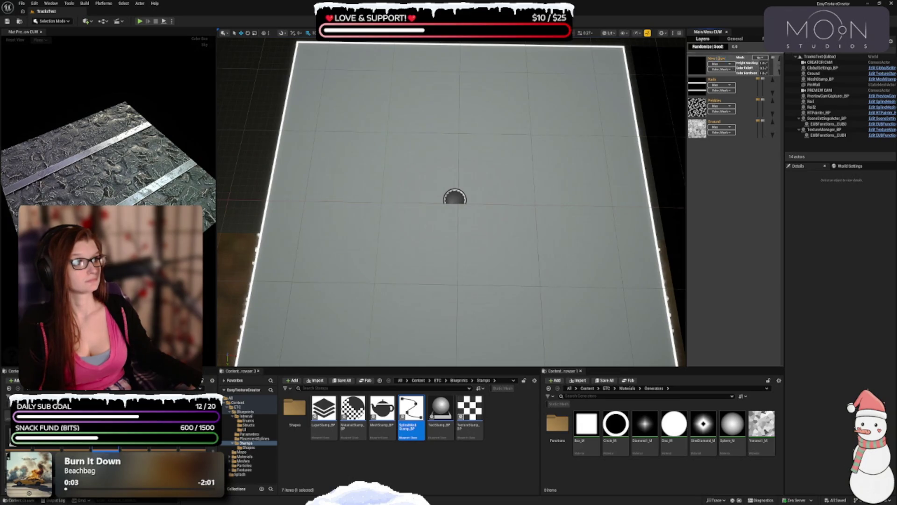
click(729, 60)
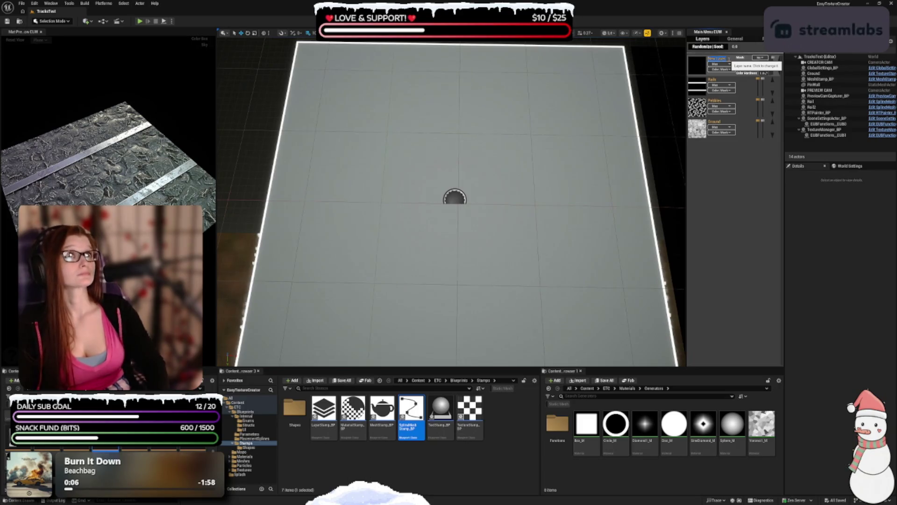
text(Rocks)
key(Return)
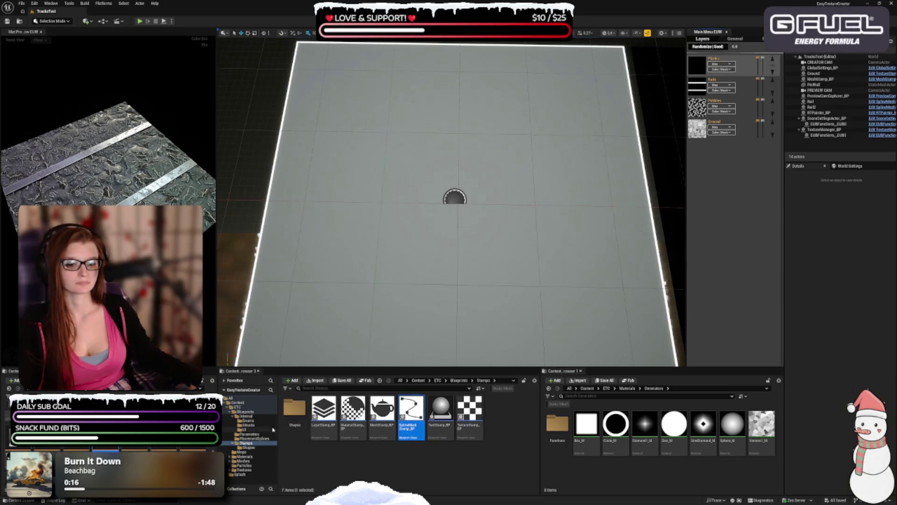
click(254, 439)
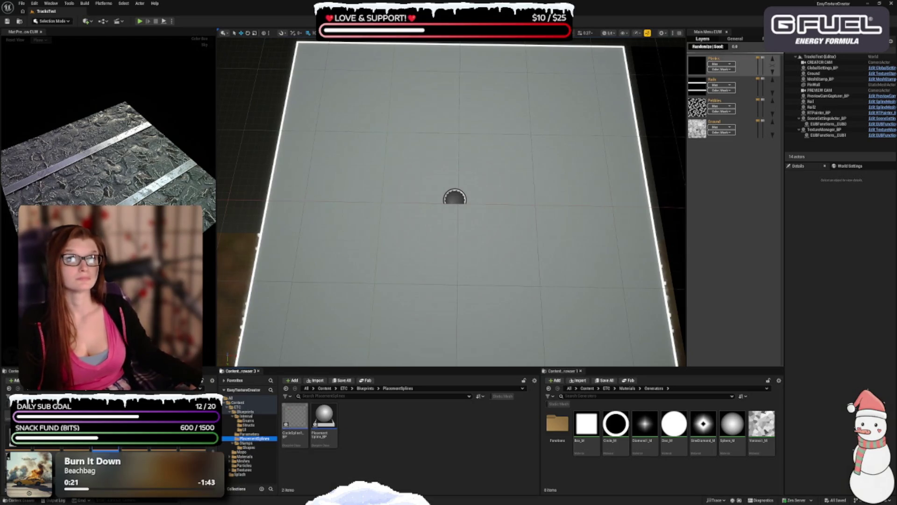
Place a PlacementSpline_BP and drag its end point across the whole floor width.
mouse_move(323, 420)
mouse_down()
mouse_move(277, 202)
mouse_move(265, 201)
mouse_up()
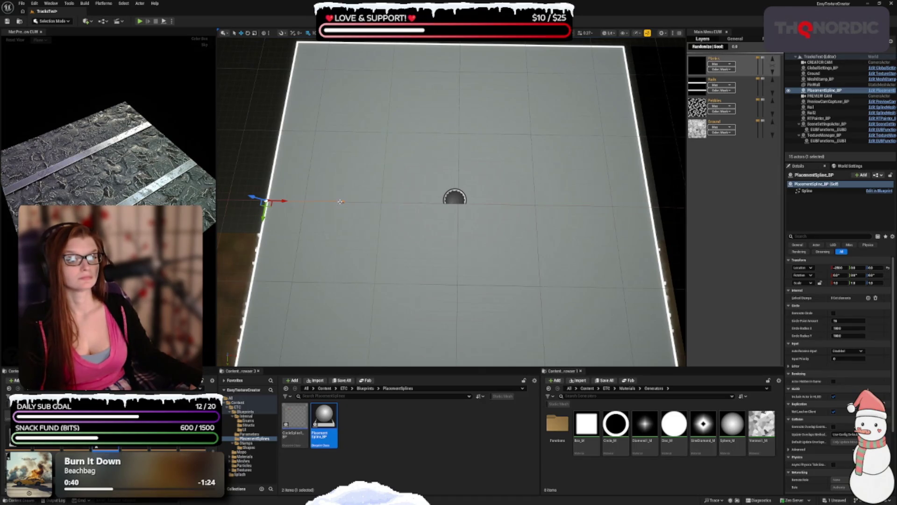
click(343, 201)
drag(343, 202, 655, 206)
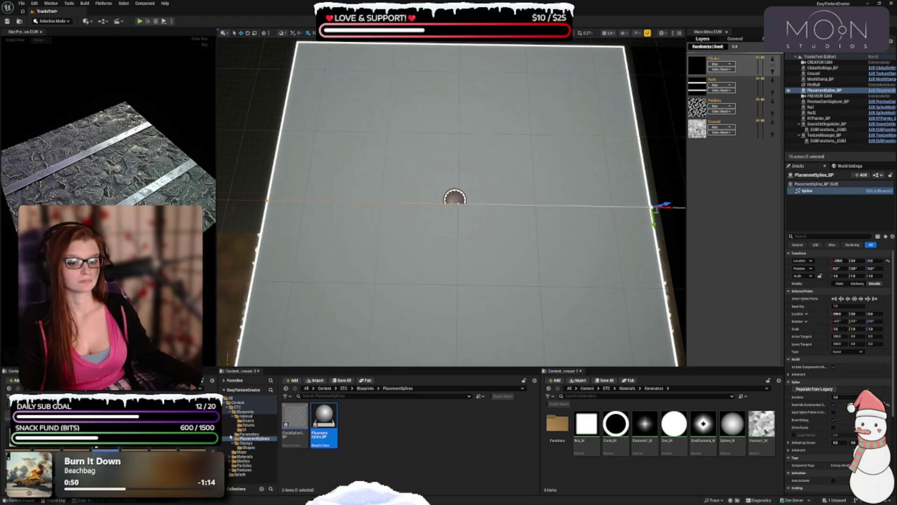
click(246, 443)
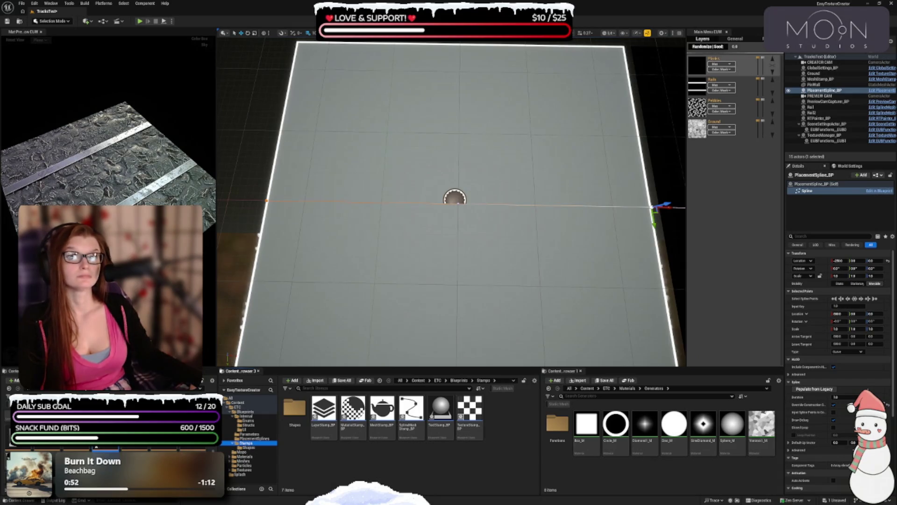
click(382, 414)
Drop a MeshStamp_BP onto the middle of the floor and frame it in view.
click(455, 202)
mouse_move(457, 203)
mouse_down()
mouse_move(475, 280)
mouse_move(456, 257)
mouse_move(459, 270)
mouse_up()
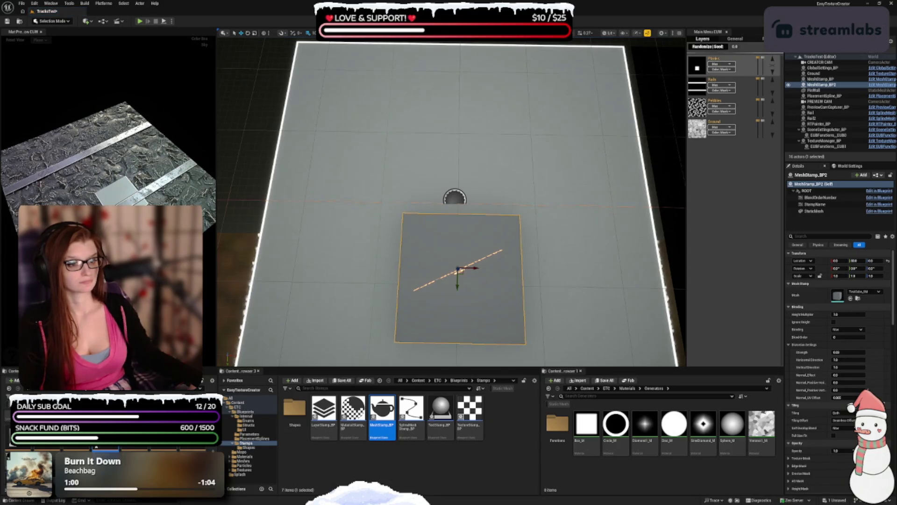
key(f)
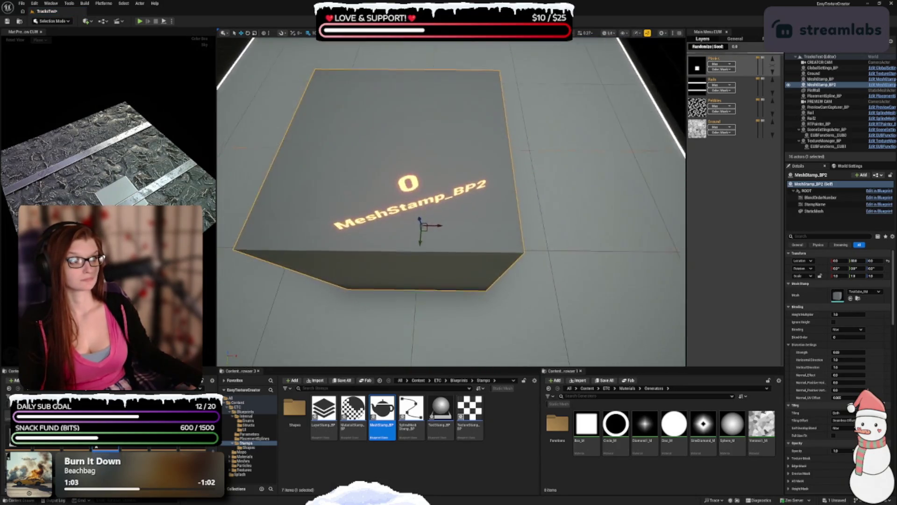
scroll(451, 201, down, 5)
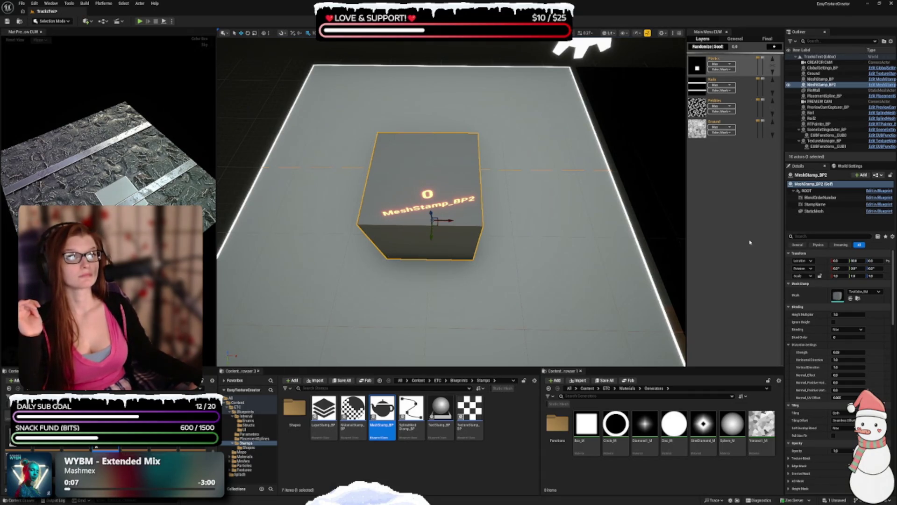
Make the planks layer active and rename the mesh stamp Planks.
click(698, 68)
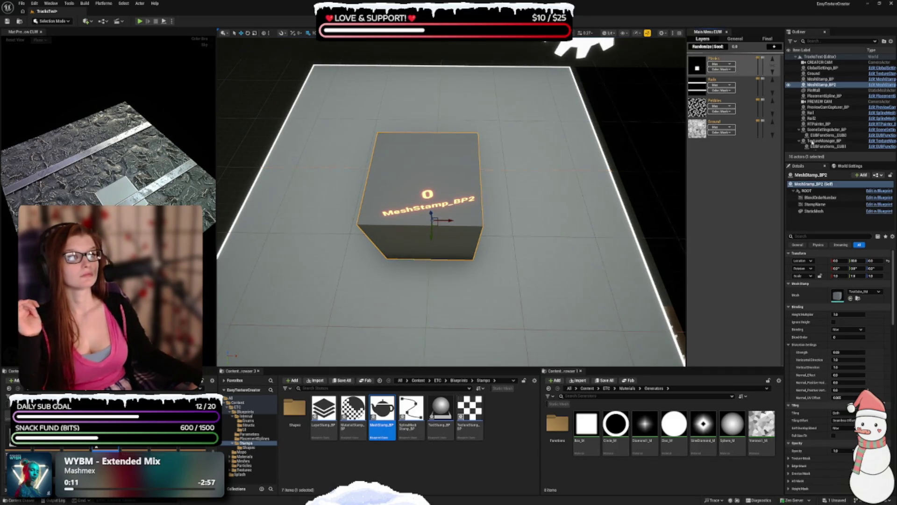
click(811, 174)
text(Planks)
key(Return)
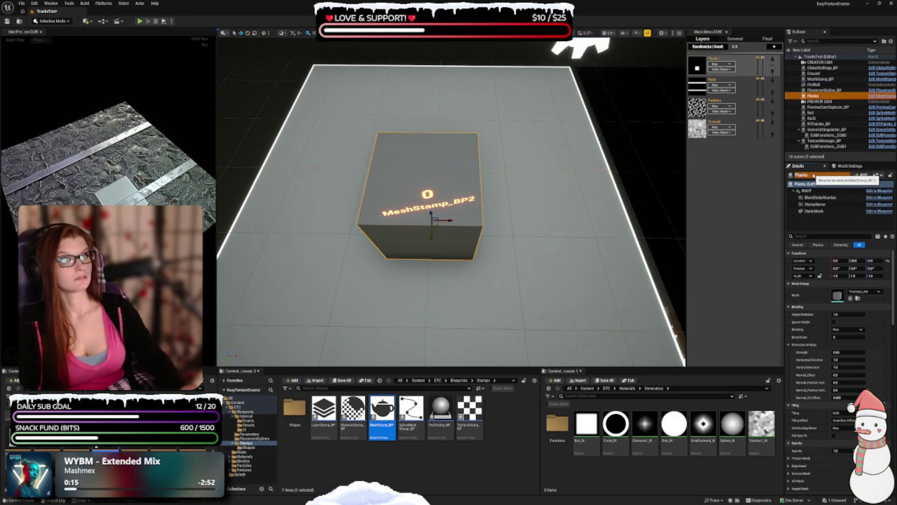
Set the Planks scale to 0.5 and 15 for a long narrow strip.
click(837, 276)
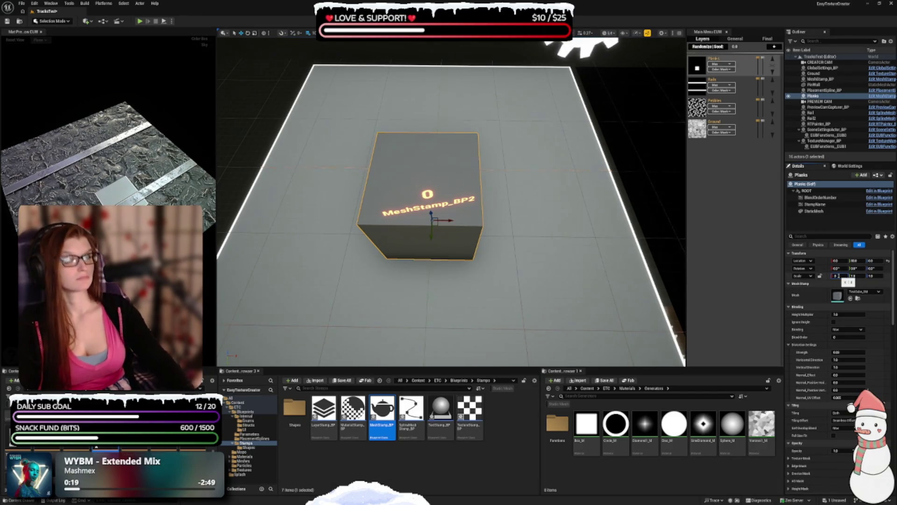
text(0.5)
key(Tab)
text(15)
key(Tab)
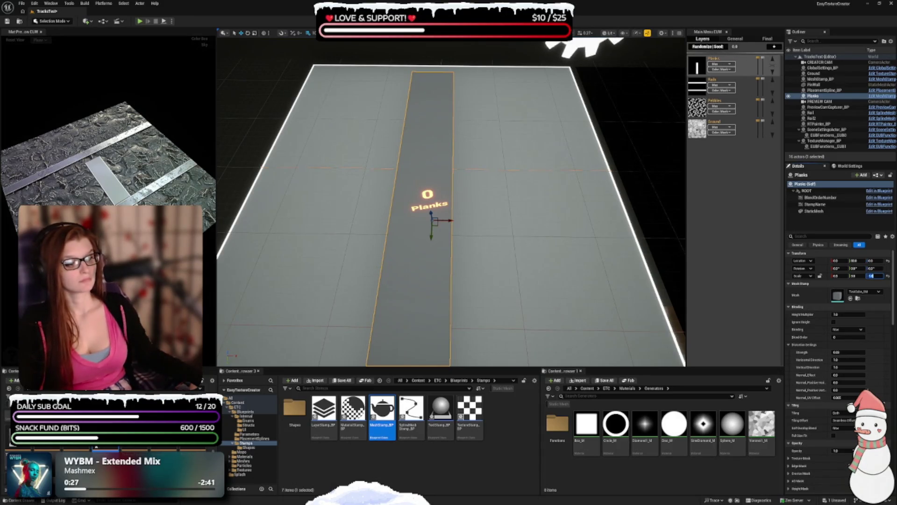
Assign the grey noise texture as the Planks colour texture.
scroll(812, 305, down, 3)
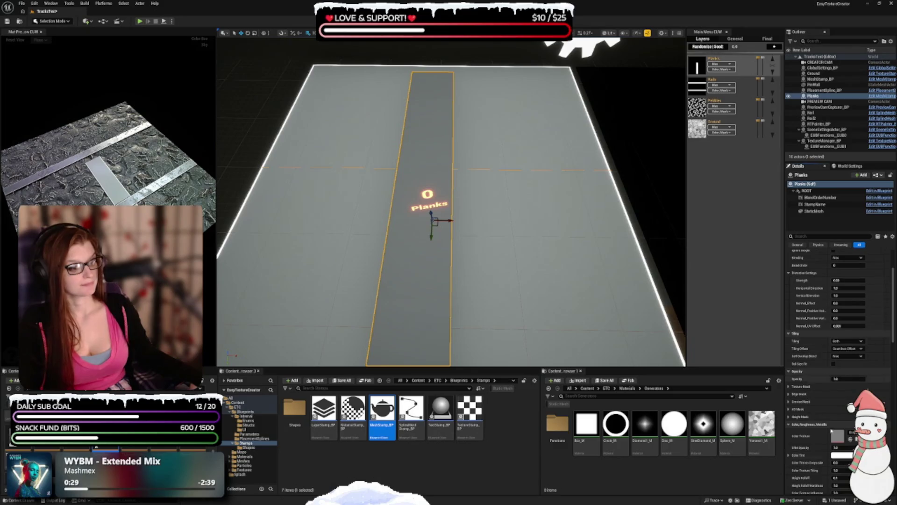
click(849, 435)
text(noise)
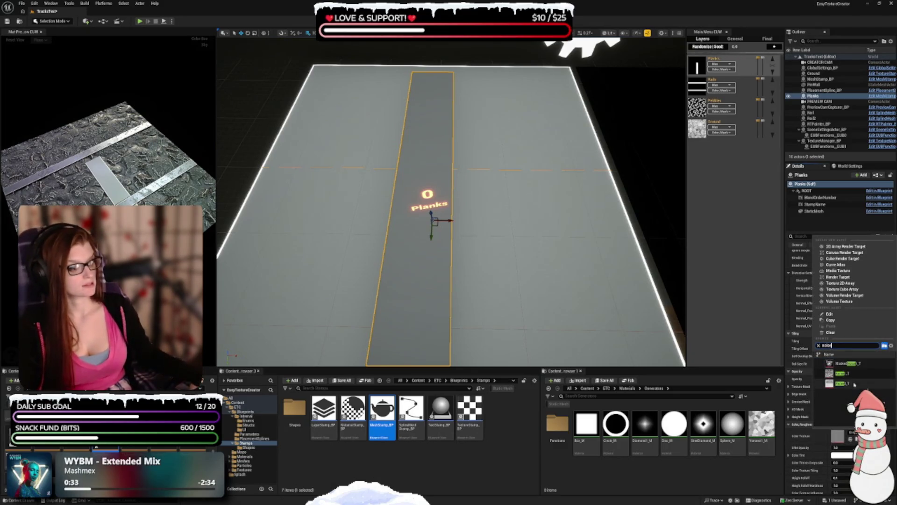
click(848, 376)
scroll(804, 274, down, 7)
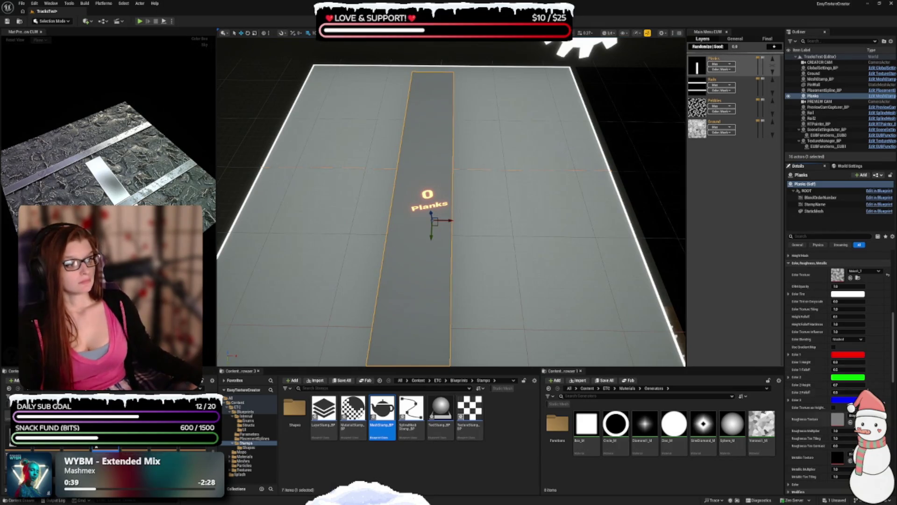
Give the Planks a dark brown tint and a WoodPattern roughness texture.
click(846, 295)
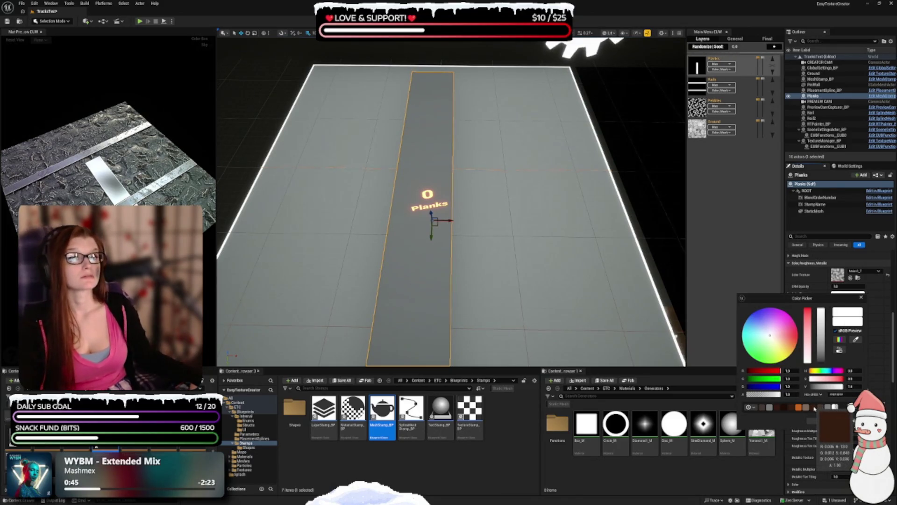
click(814, 407)
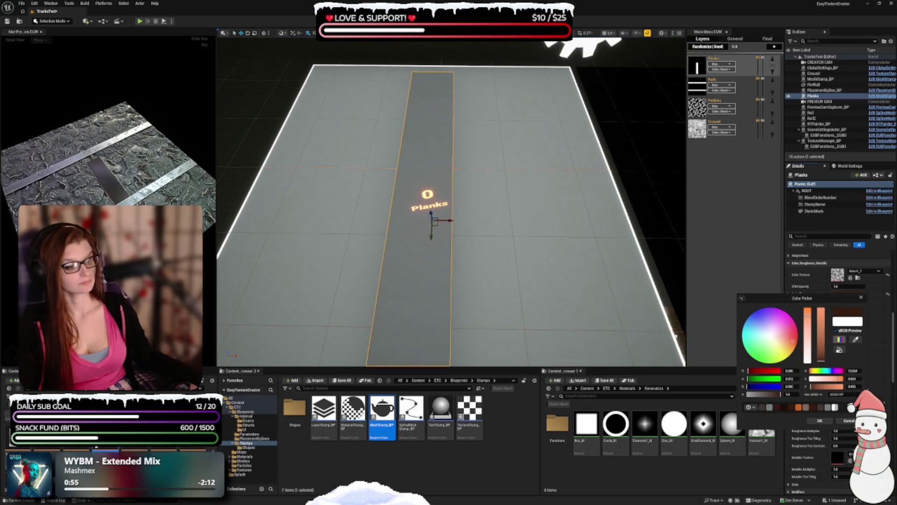
click(823, 421)
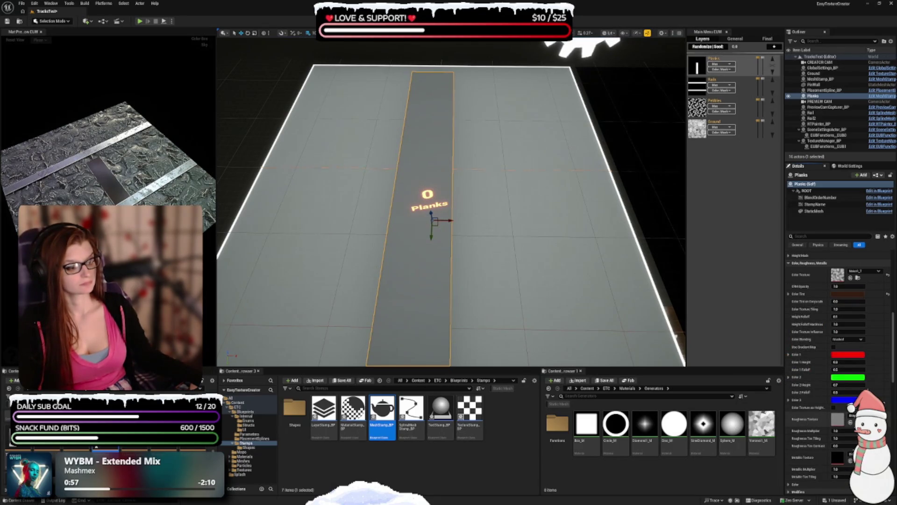
click(843, 420)
text(wood)
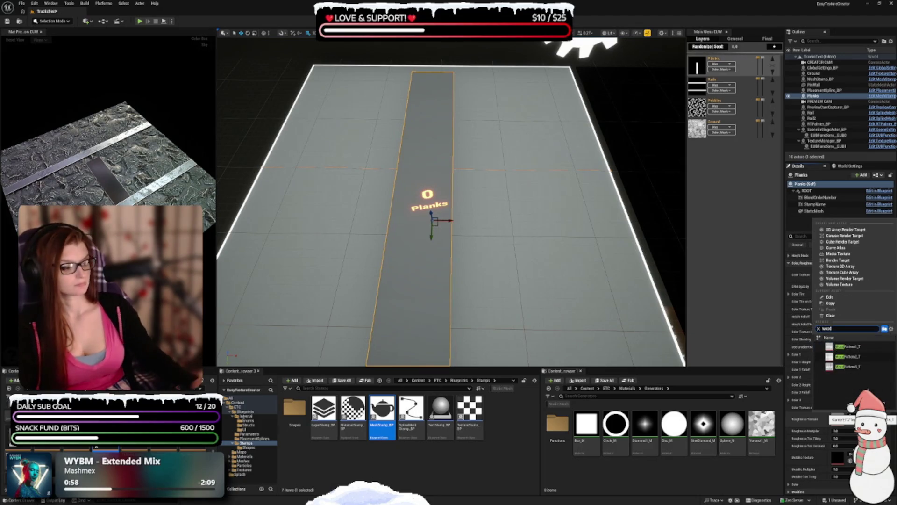
click(847, 356)
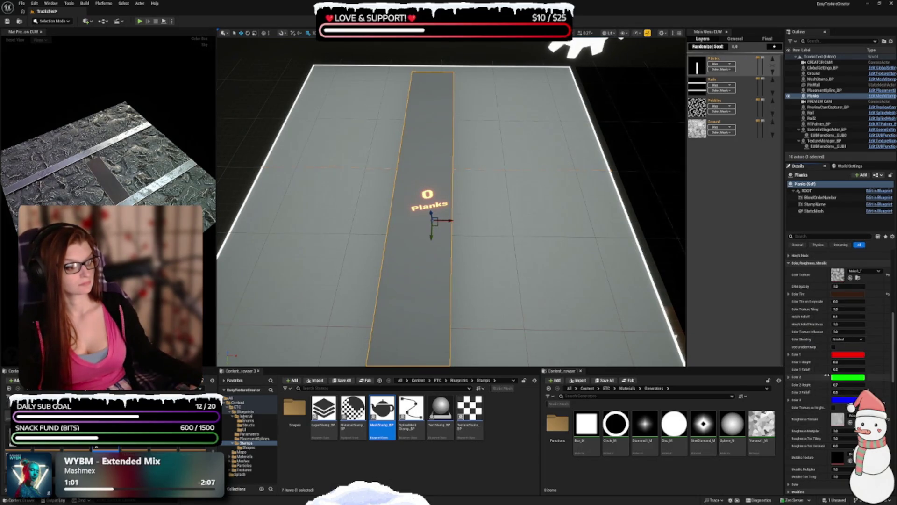
scroll(807, 345, down, 2)
scroll(806, 345, down, 4)
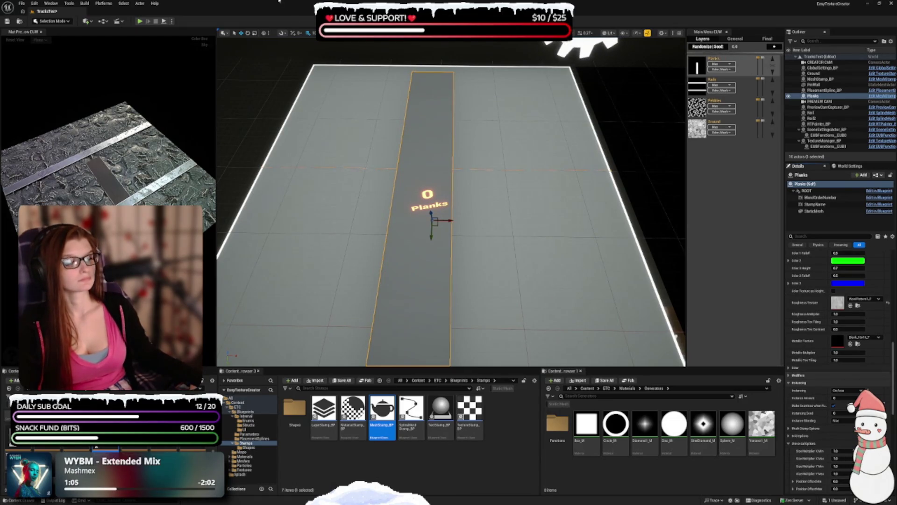
Edit the Planks roughness multiplier, set Instancing to On Spline and adjust Instance Amount.
click(848, 314)
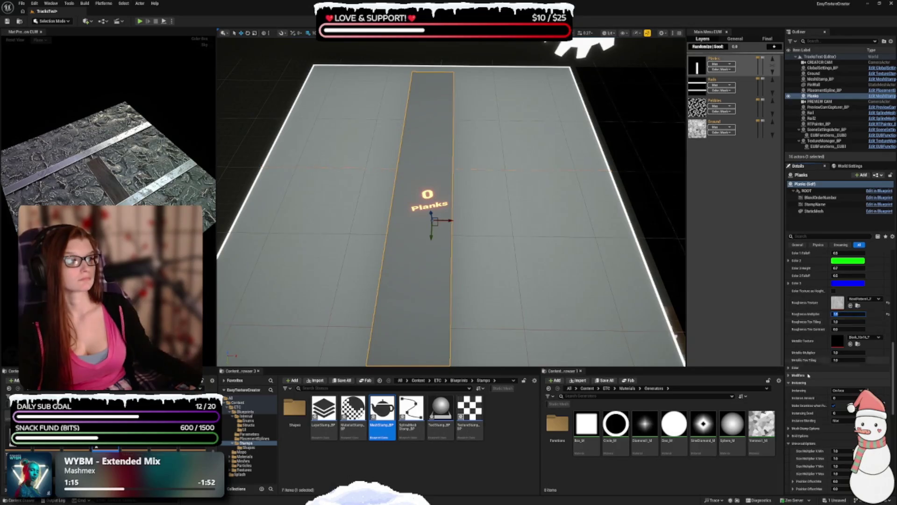
scroll(809, 315, down, 2)
scroll(808, 316, down, 2)
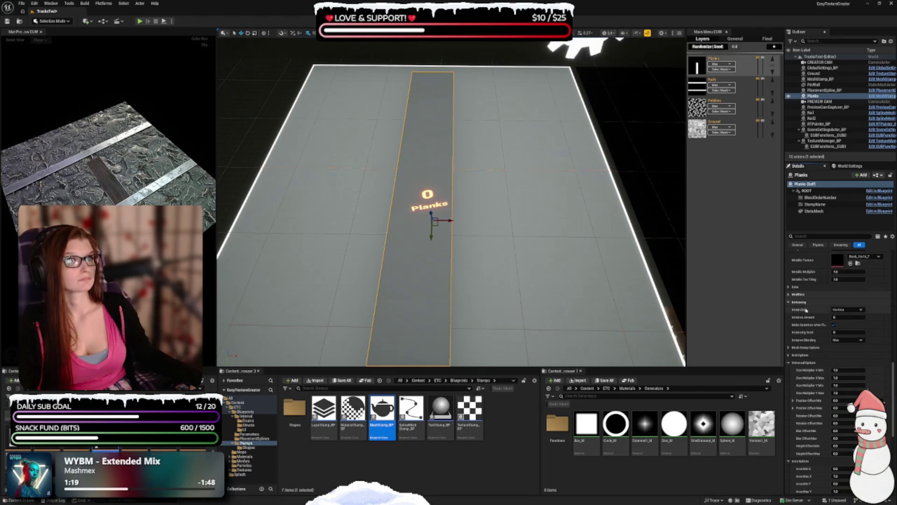
click(837, 309)
click(839, 322)
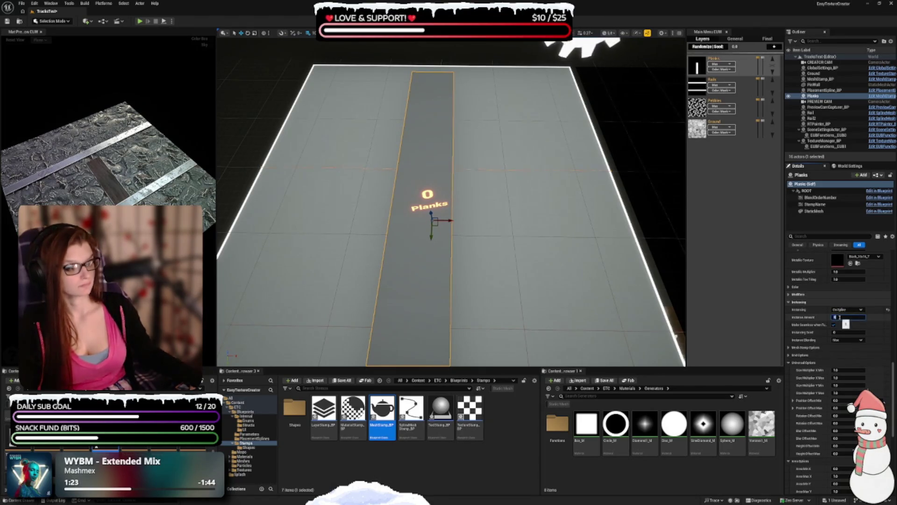
text(0)
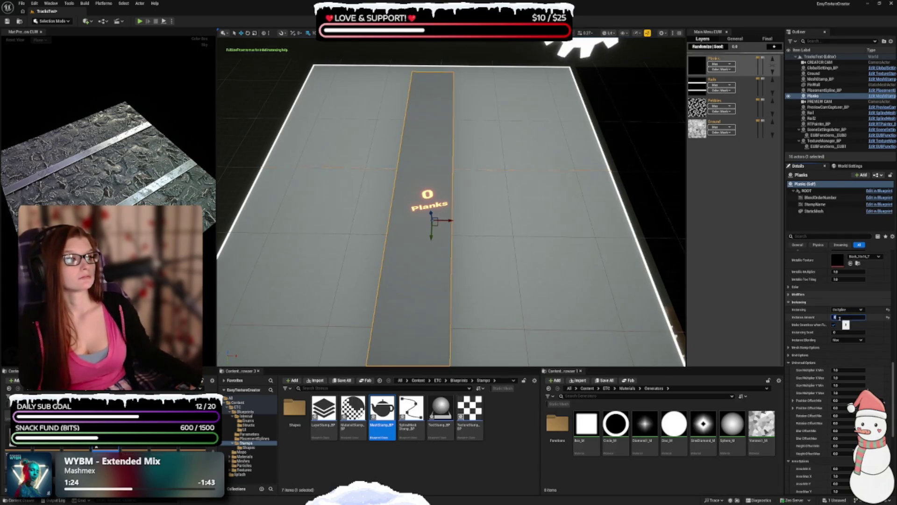
Choose PlacementSpline_BP as the Planks' Spline Actor.
scroll(808, 336, down, 6)
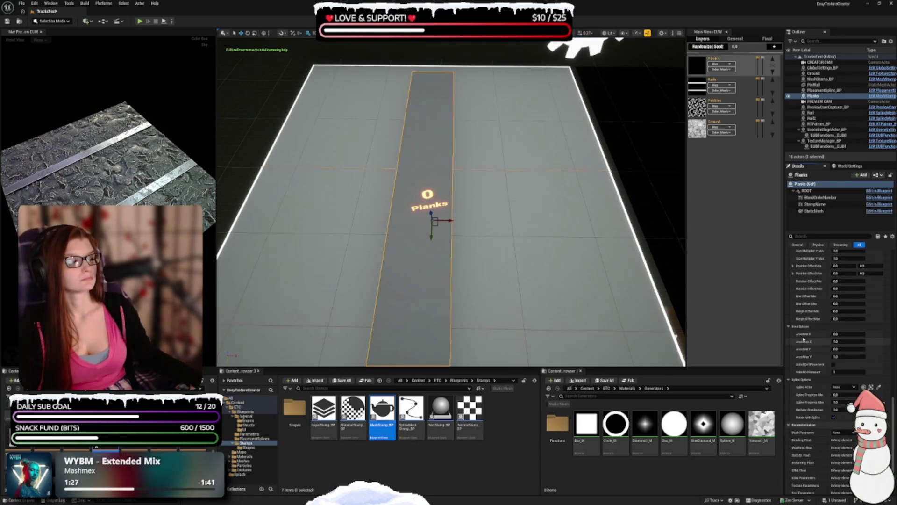
scroll(803, 340, down, 3)
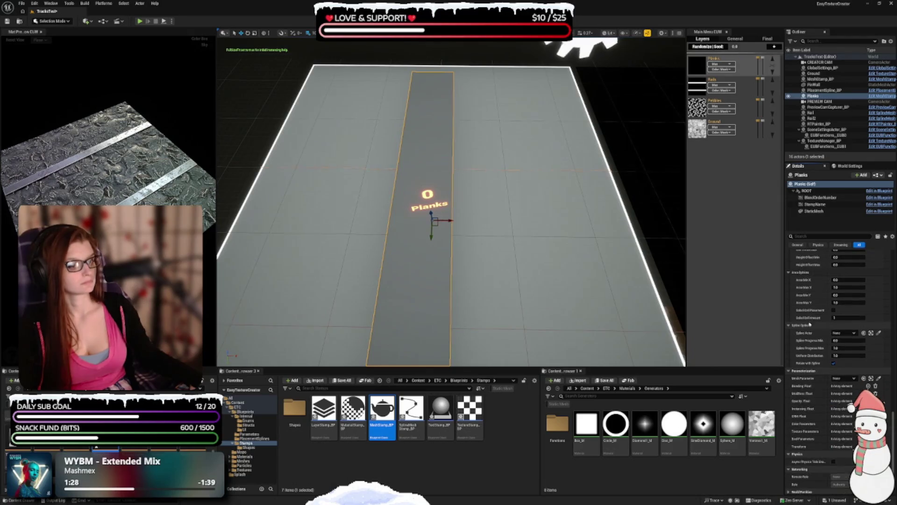
click(845, 334)
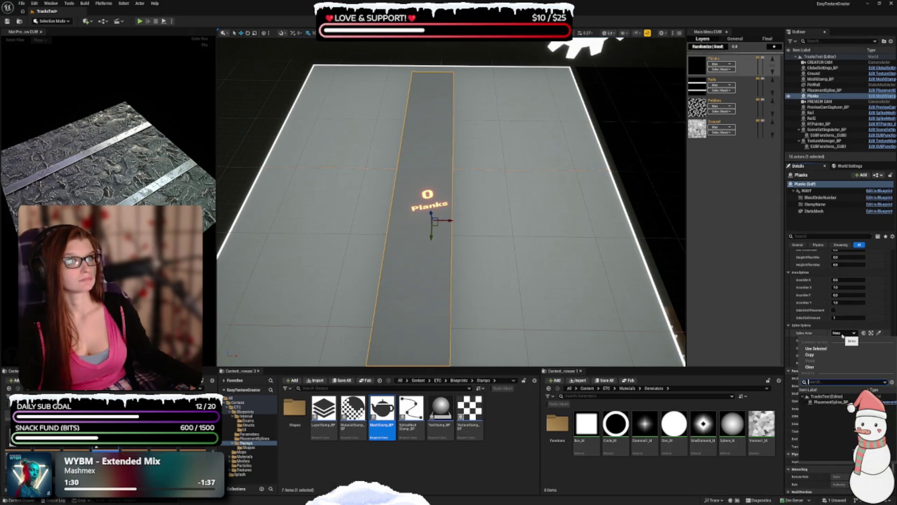
click(830, 402)
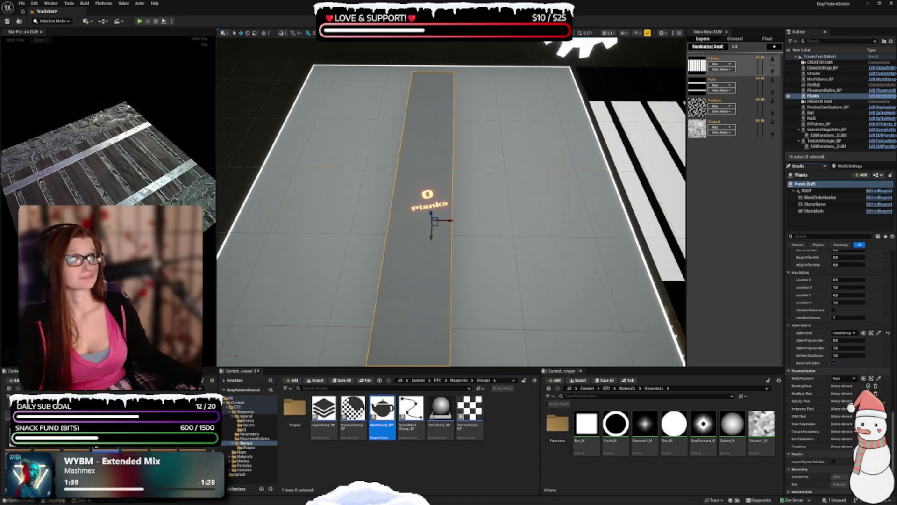
Give the Planks stamp Size Multiplier X Min 0.5 and Y Max 1.5.
scroll(818, 330, up, 5)
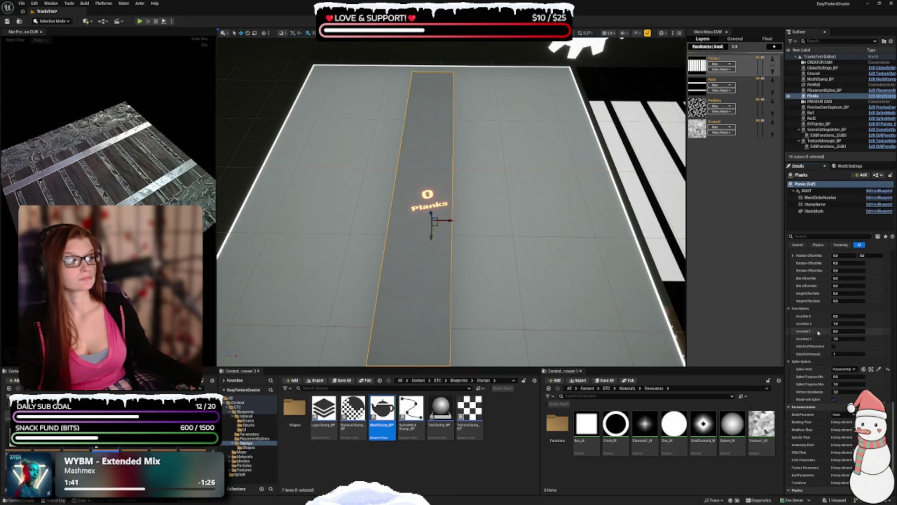
scroll(819, 330, up, 1)
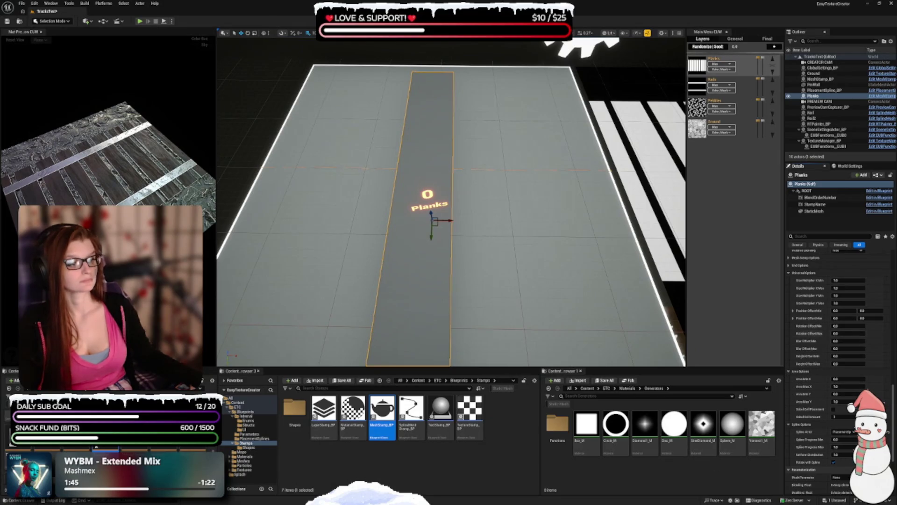
click(853, 281)
text(0.5)
key(Return)
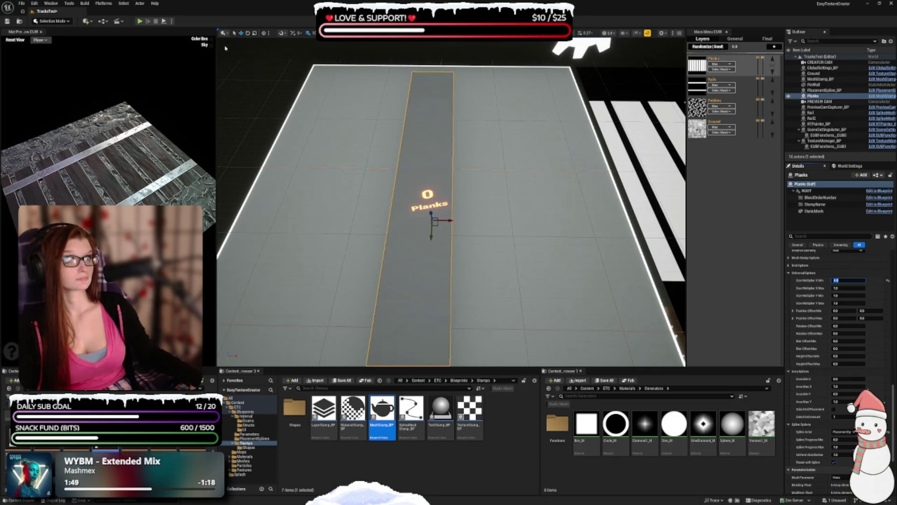
click(847, 304)
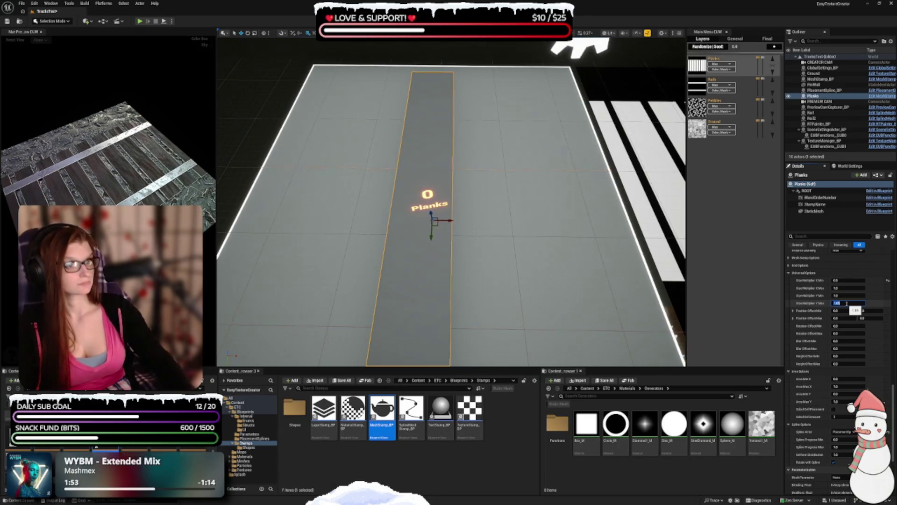
text(1.5)
key(Return)
Set the Planks stamp's Rotation Offset Min and Max to 80.
click(836, 326)
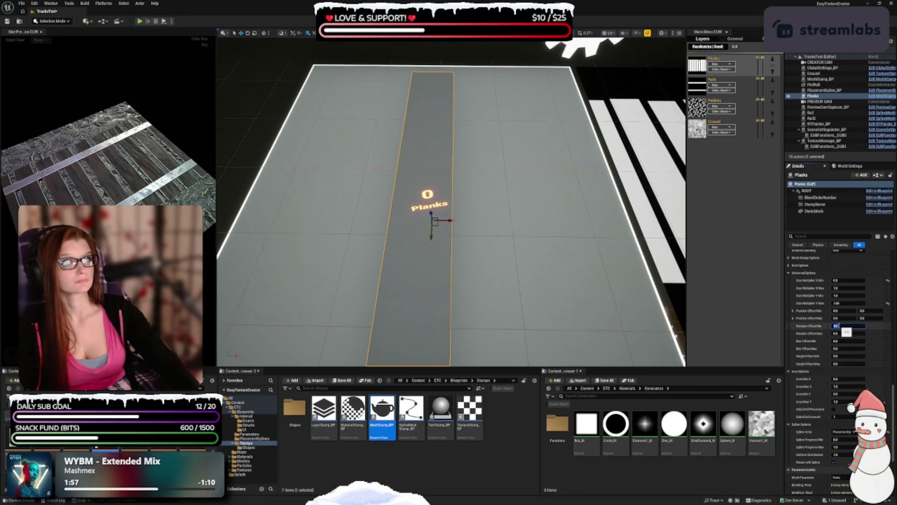
text(80)
key(Tab)
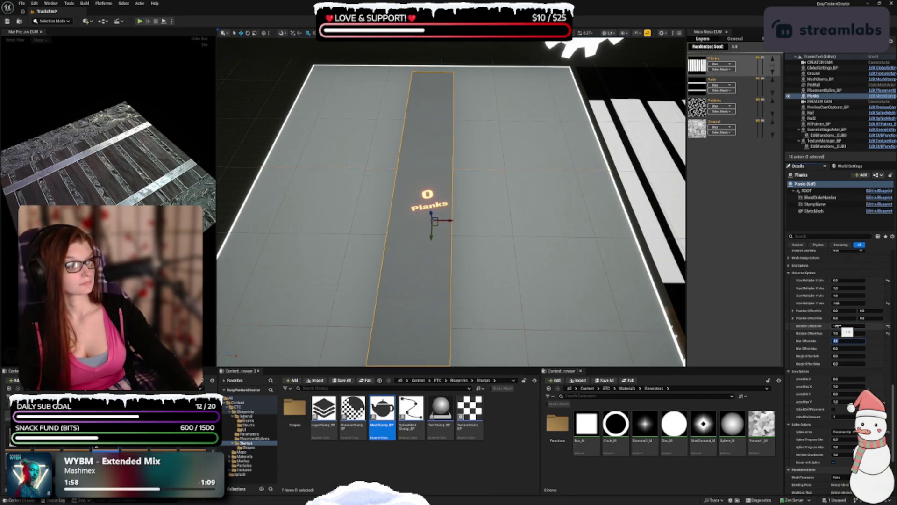
text(80)
key(Tab)
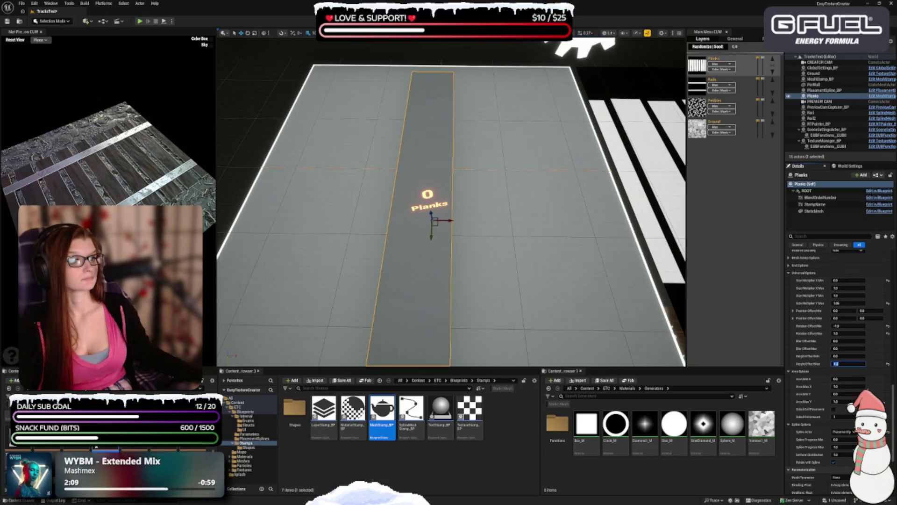
Place a new texture stamp on the canvas beside the Planks strip.
scroll(451, 201, up, 3)
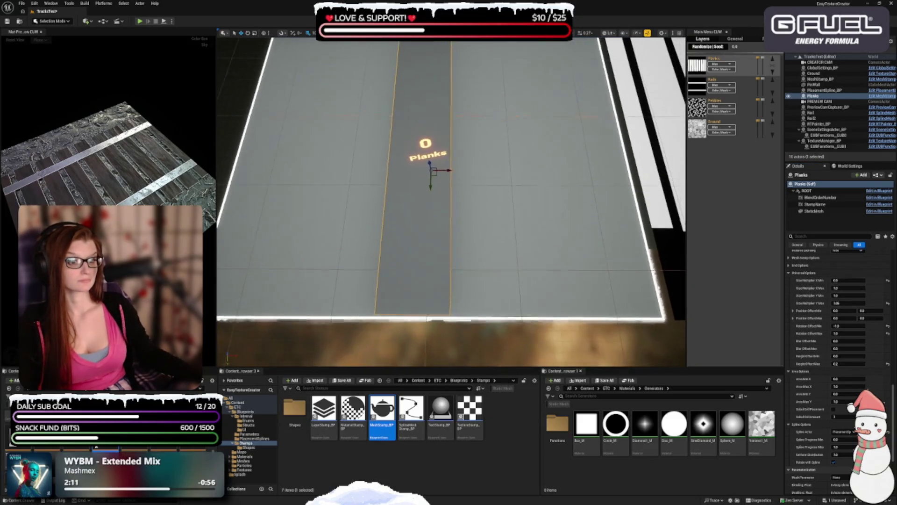
scroll(451, 201, down, 2)
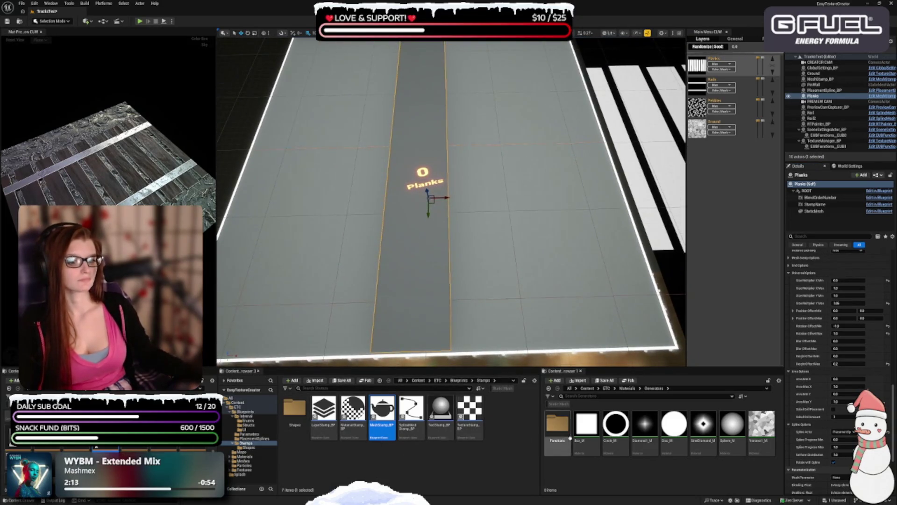
mouse_move(470, 411)
mouse_down()
mouse_move(507, 262)
mouse_move(528, 234)
mouse_move(543, 234)
mouse_up()
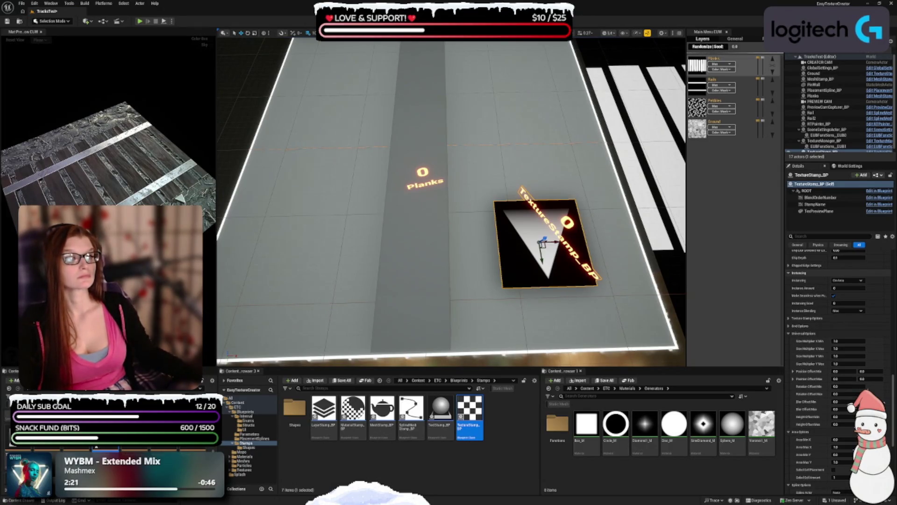
Rename the new texture stamp to Distort.
click(814, 175)
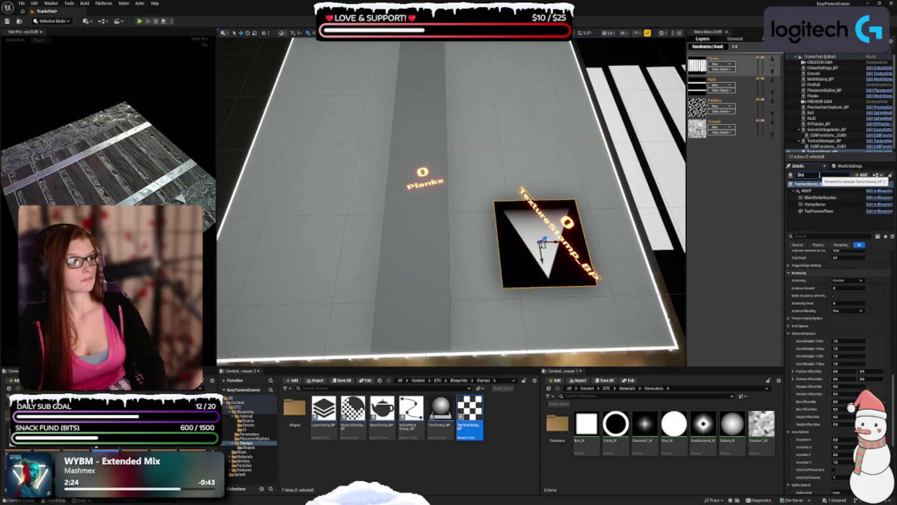
text(tort)
key(Return)
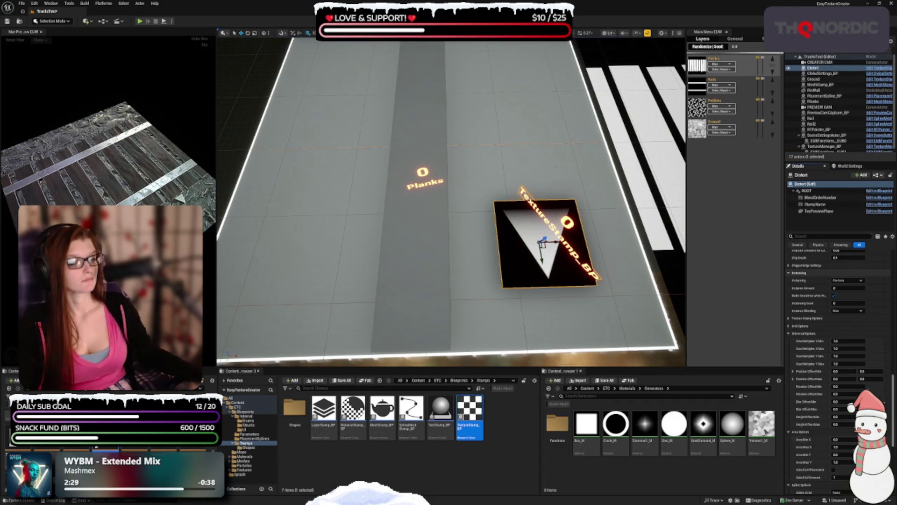
Assign a noise texture to the Distort stamp.
scroll(790, 370, up, 8)
scroll(790, 370, up, 4)
scroll(804, 367, up, 6)
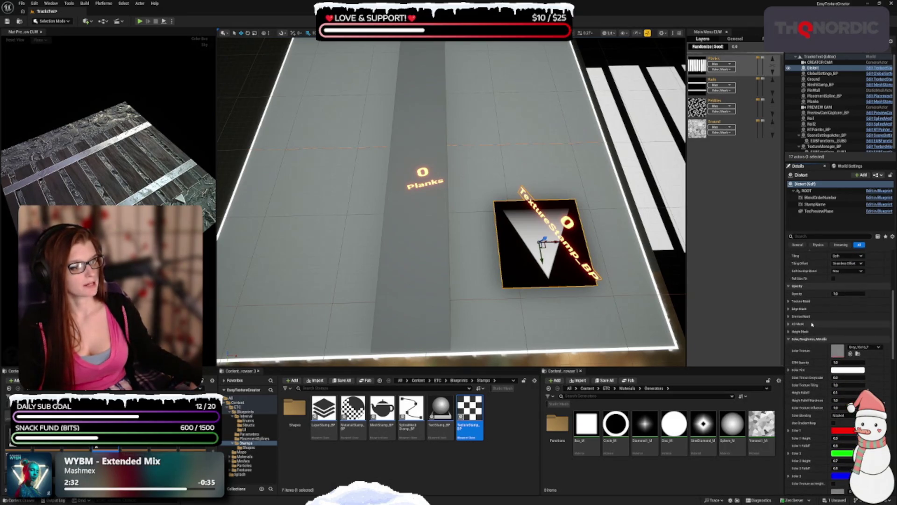
scroll(804, 367, up, 5)
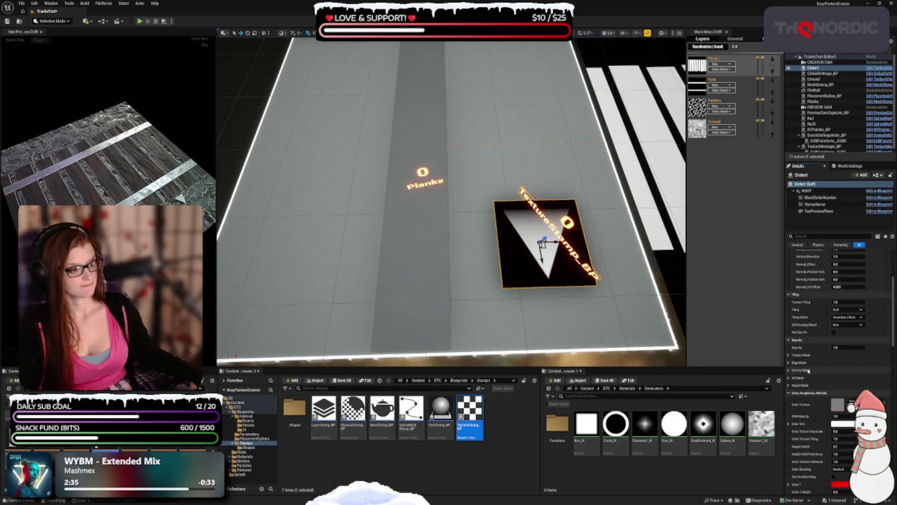
scroll(805, 370, up, 1)
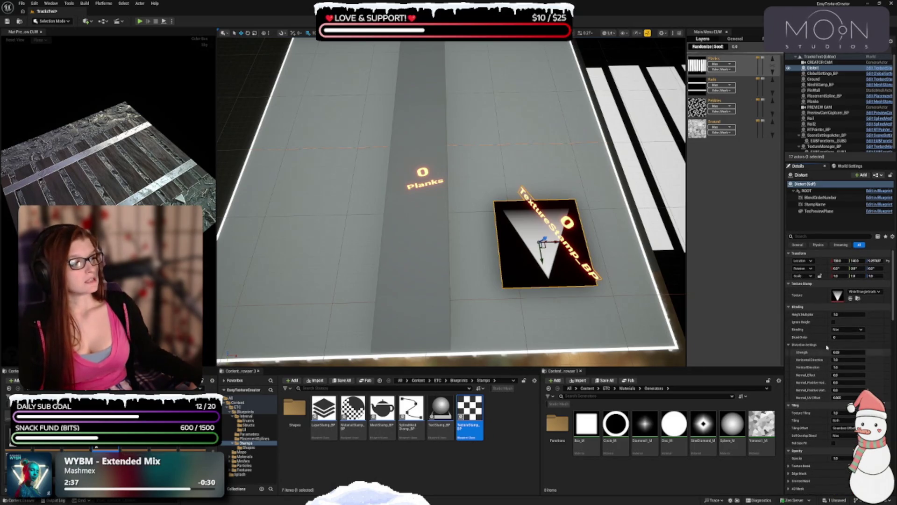
click(875, 291)
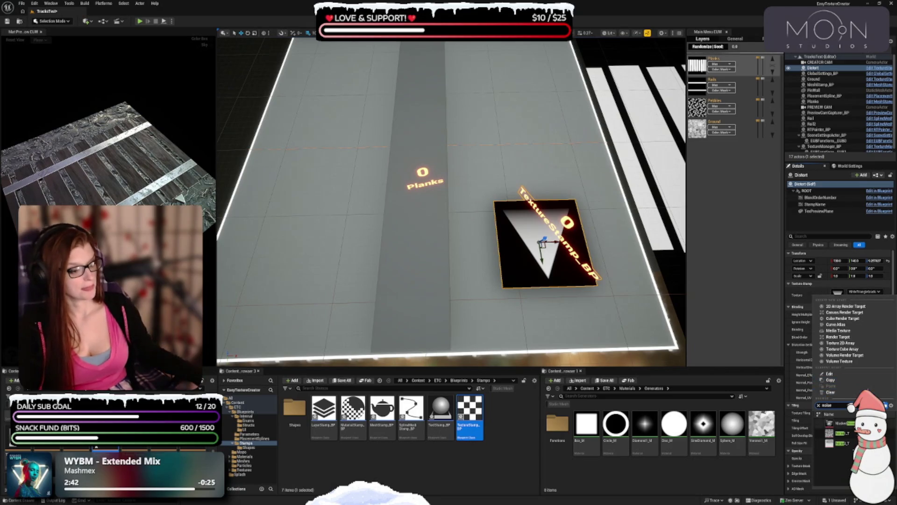
click(836, 433)
key(ctrl+z)
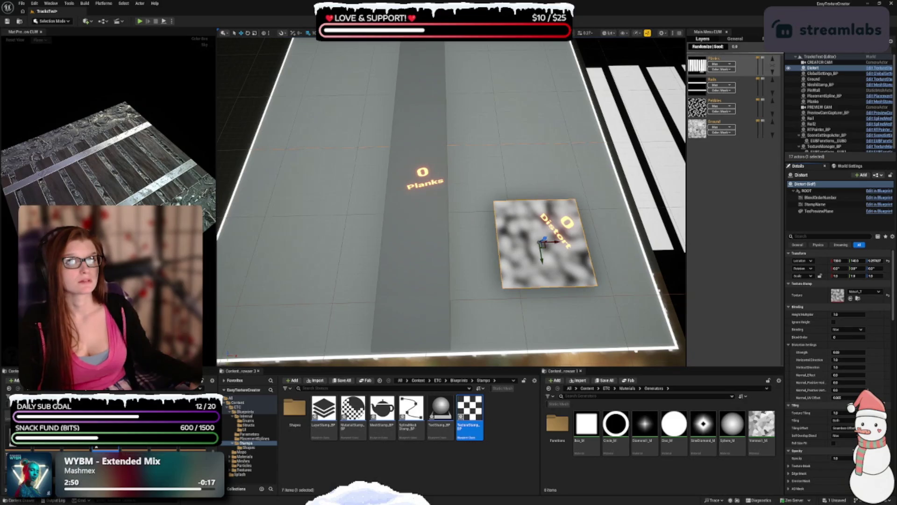
Give the Distort stamp Add blending, full-size rendering and a Height Multiplier of 0.5.
click(844, 330)
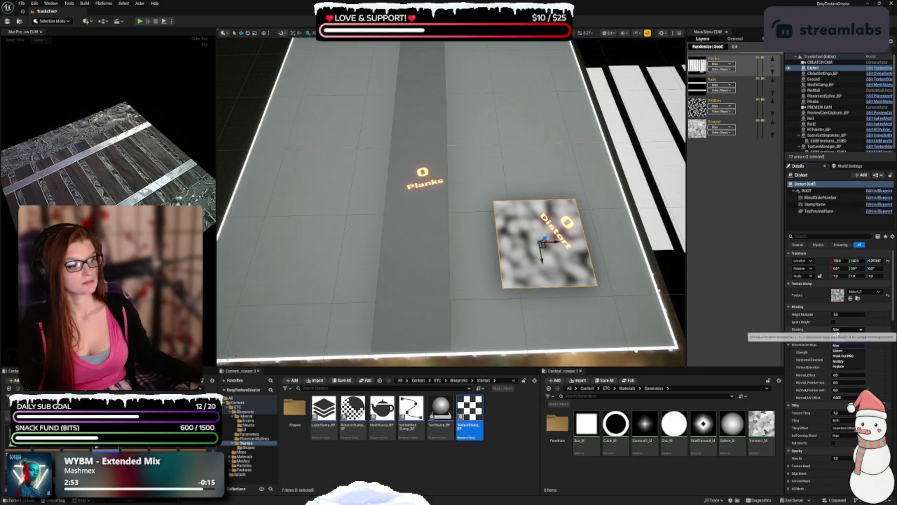
click(837, 336)
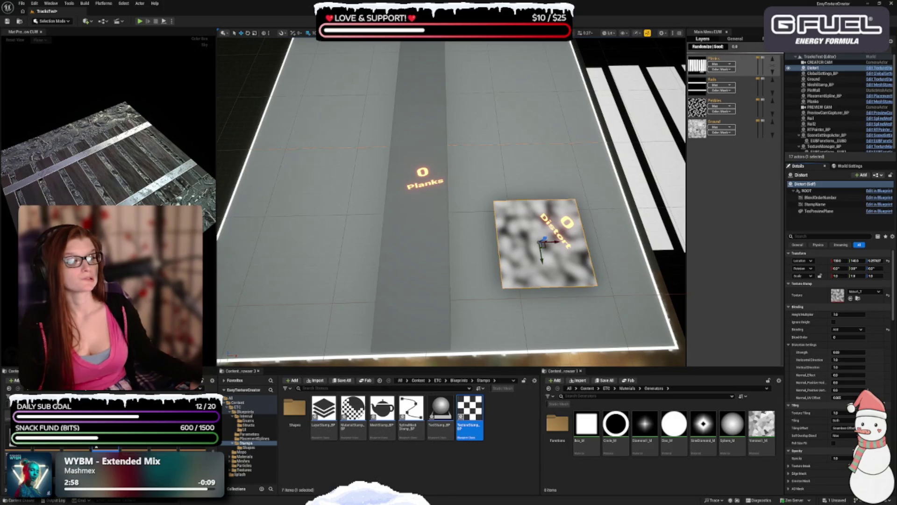
scroll(809, 330, down, 2)
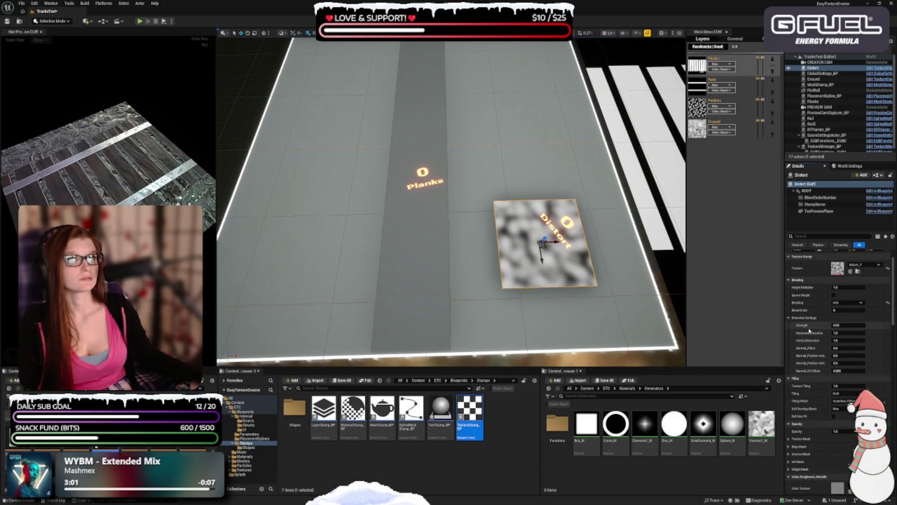
scroll(809, 330, down, 2)
click(834, 390)
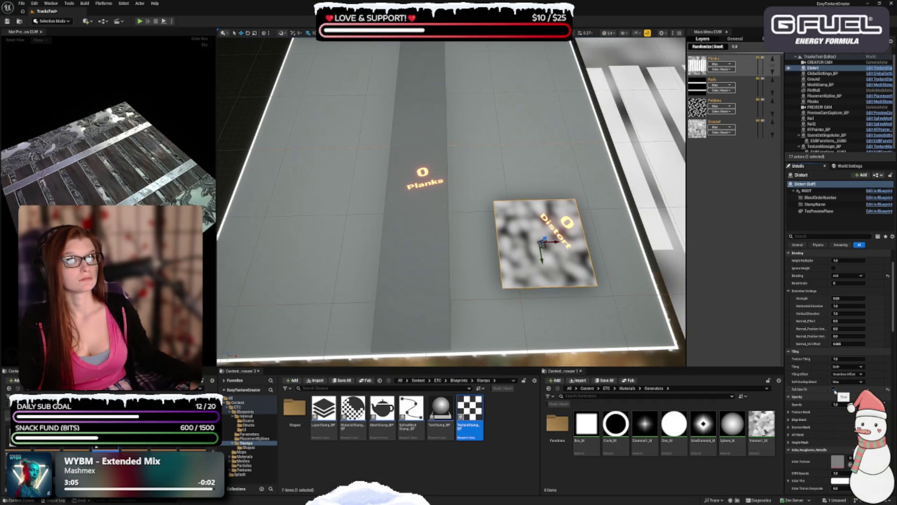
scroll(804, 296, down, 3)
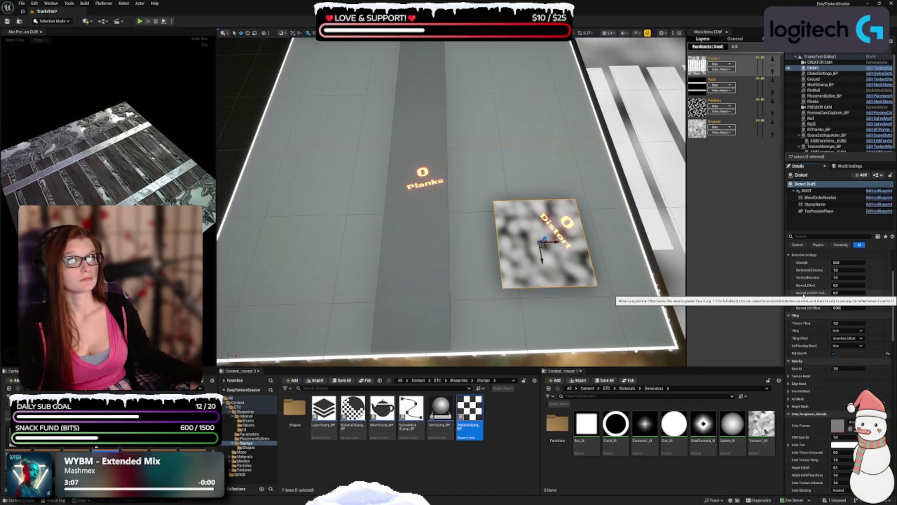
scroll(804, 296, up, 5)
click(850, 296)
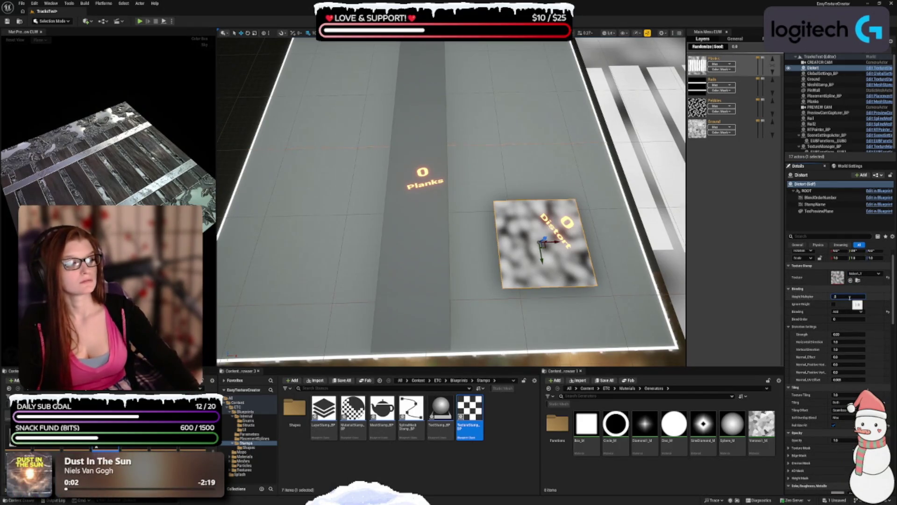
key(Return)
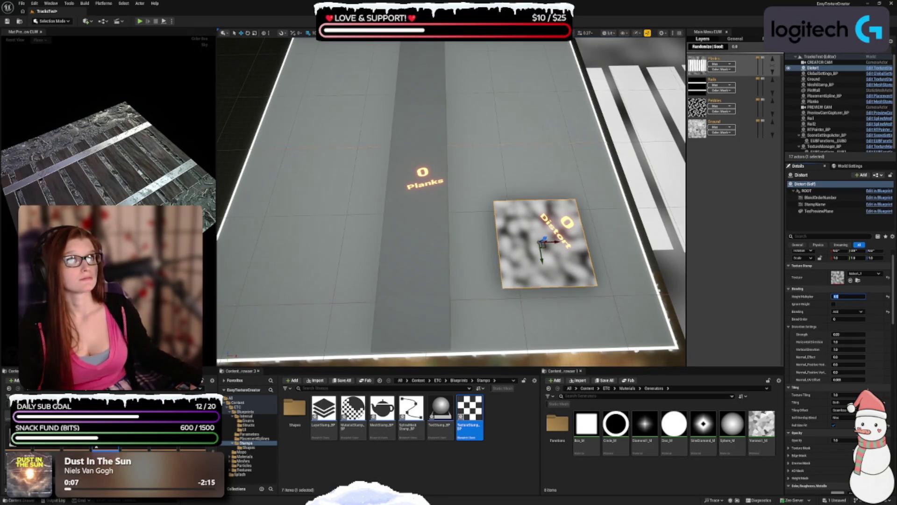
Switch the Pebbles layer blend from Max to Add and select TextureManager_BP.
click(718, 107)
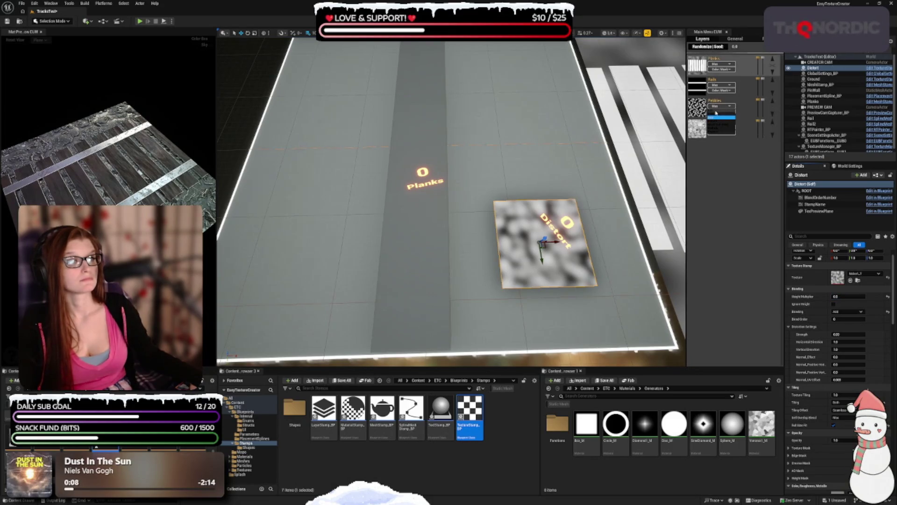
click(715, 112)
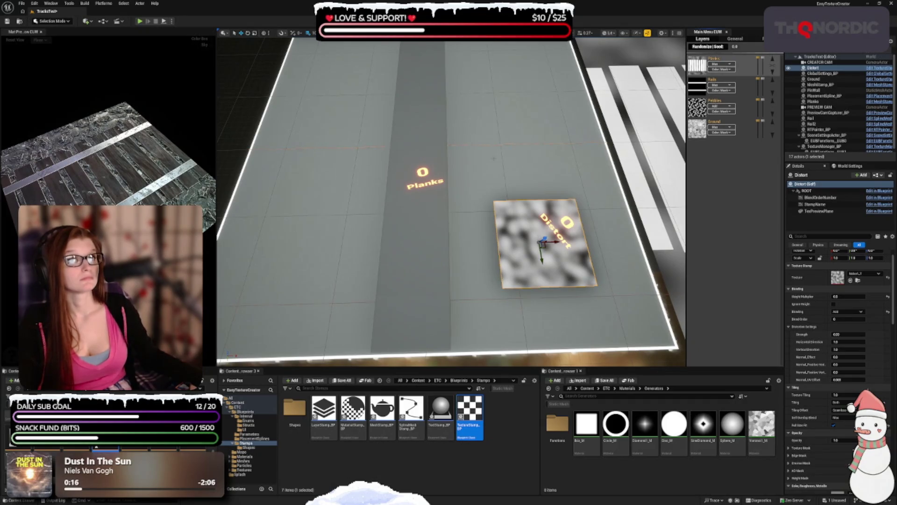
click(824, 147)
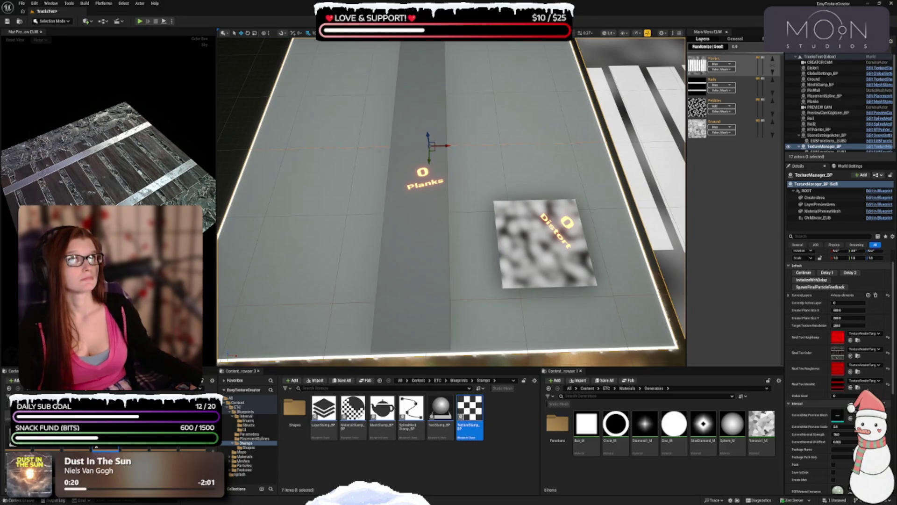
Clear the selection and save all project changes.
scroll(426, 279, down, 2)
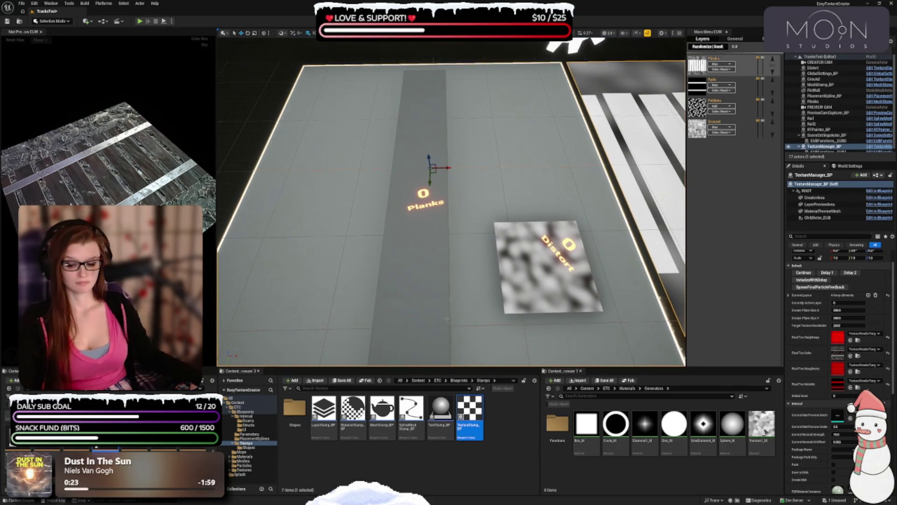
key(Escape)
key(ctrl+s)
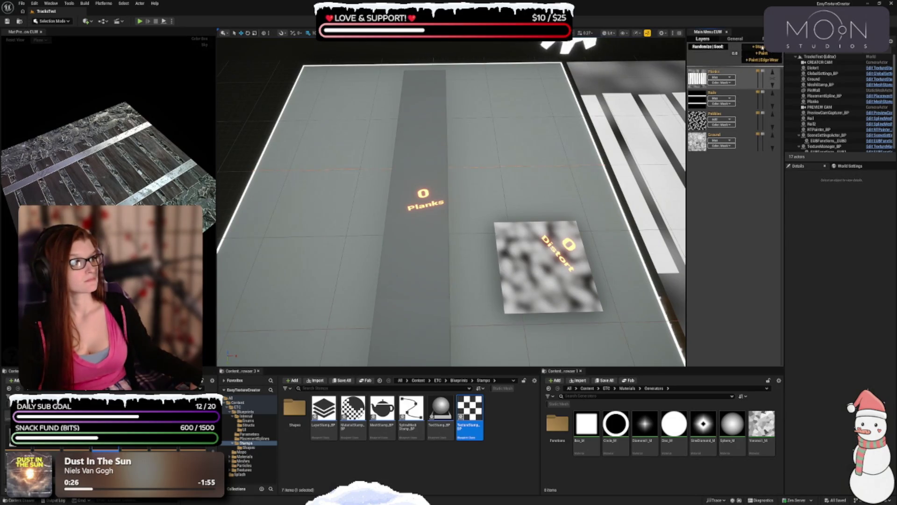
Add and select a new Damage layer, then place a texture stamp on the canvas.
click(710, 45)
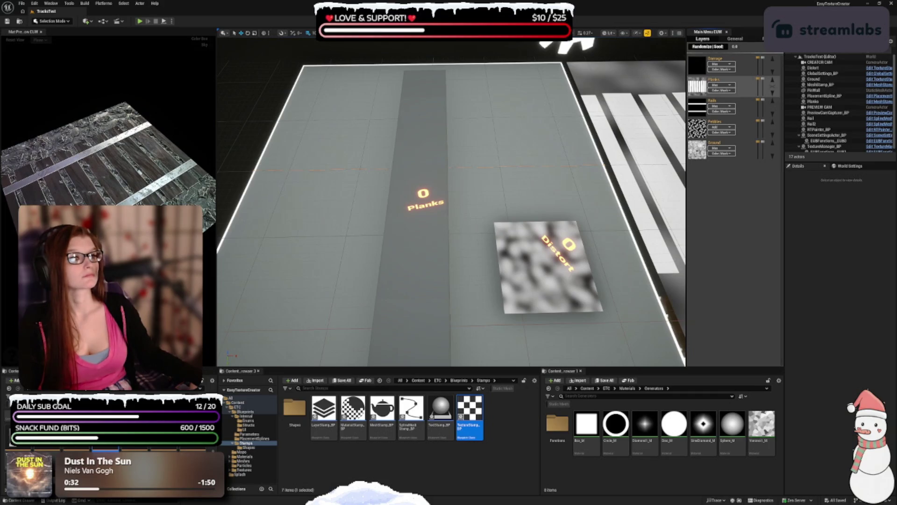
click(761, 70)
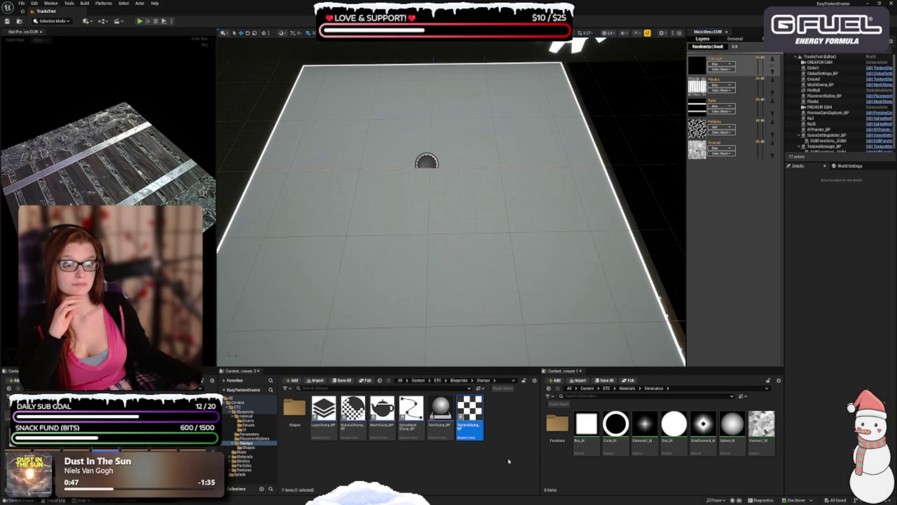
mouse_move(476, 433)
mouse_down()
mouse_move(507, 176)
mouse_move(505, 248)
mouse_move(501, 117)
mouse_move(506, 237)
mouse_up()
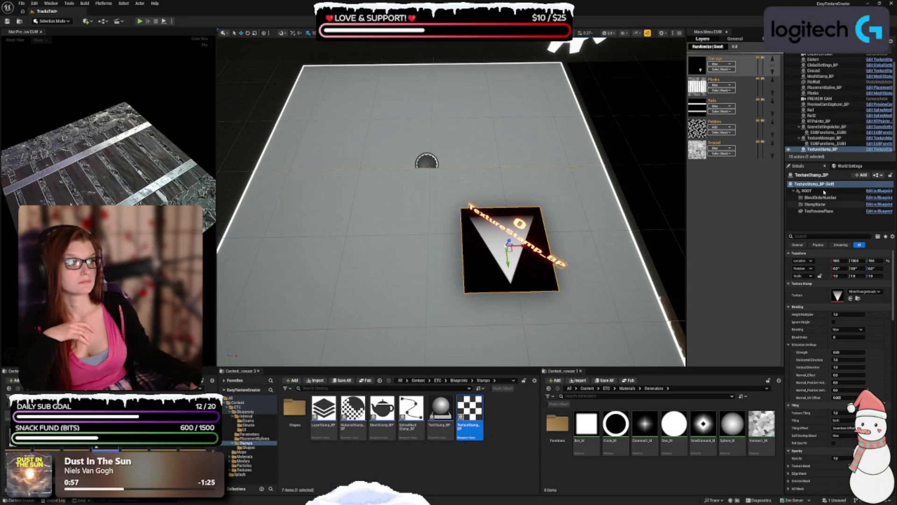
Assign Path1_Disp_T to the Damage layer's texture stamp and show its large preview.
click(846, 176)
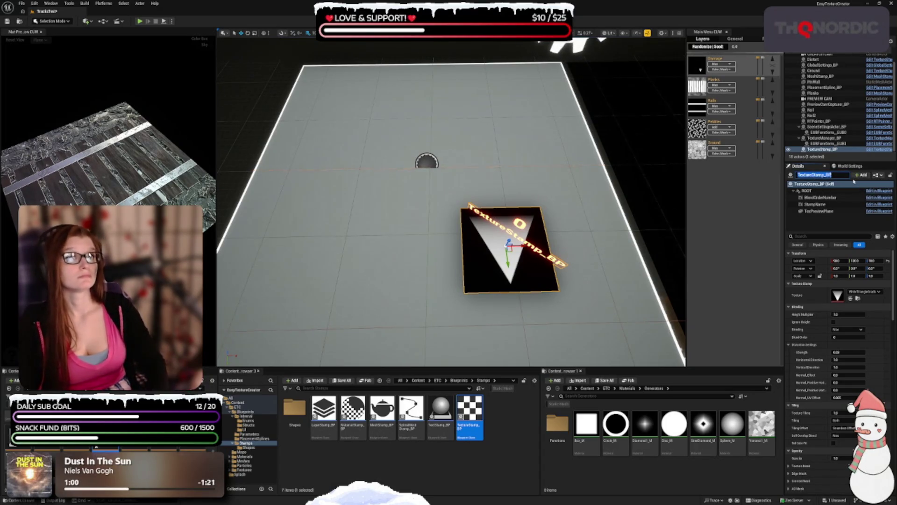
click(870, 292)
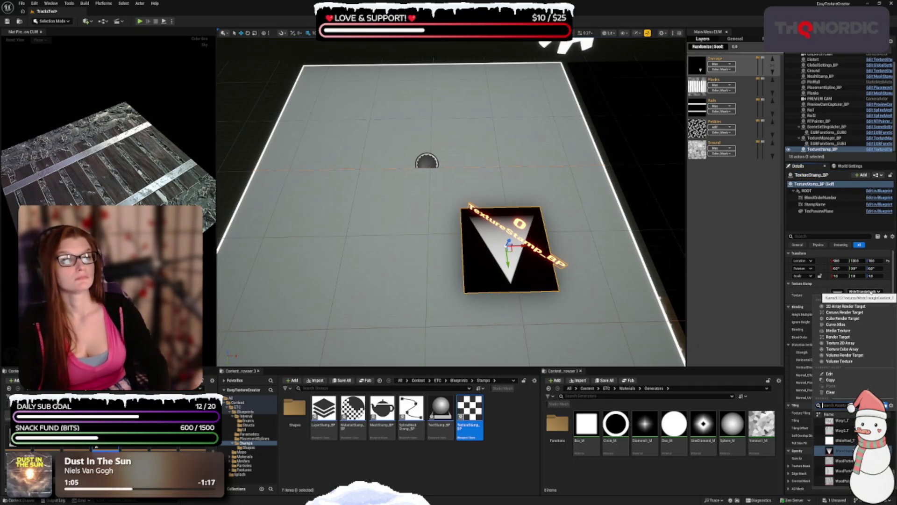
text(path)
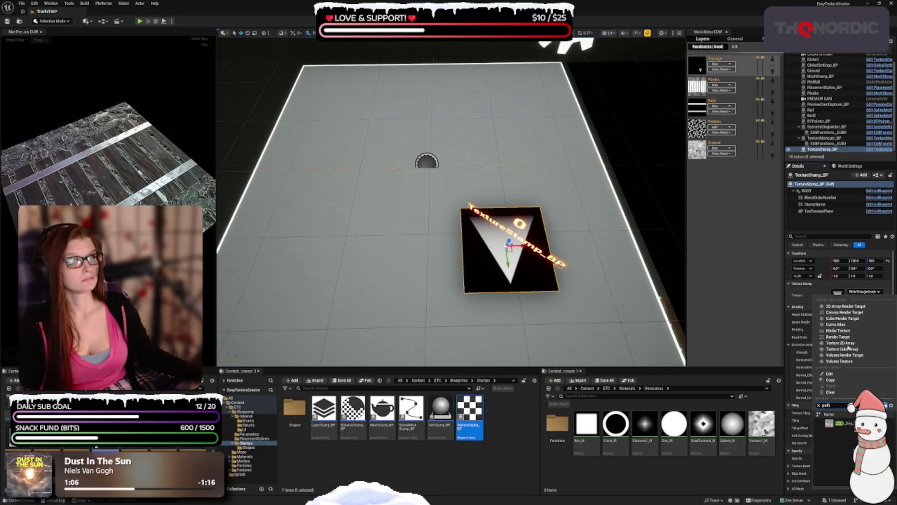
click(834, 423)
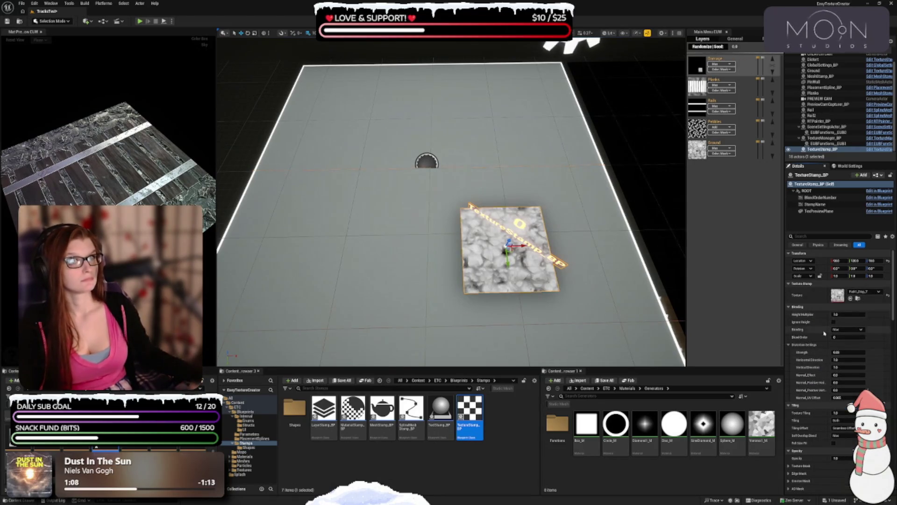
scroll(821, 314, down, 5)
click(834, 372)
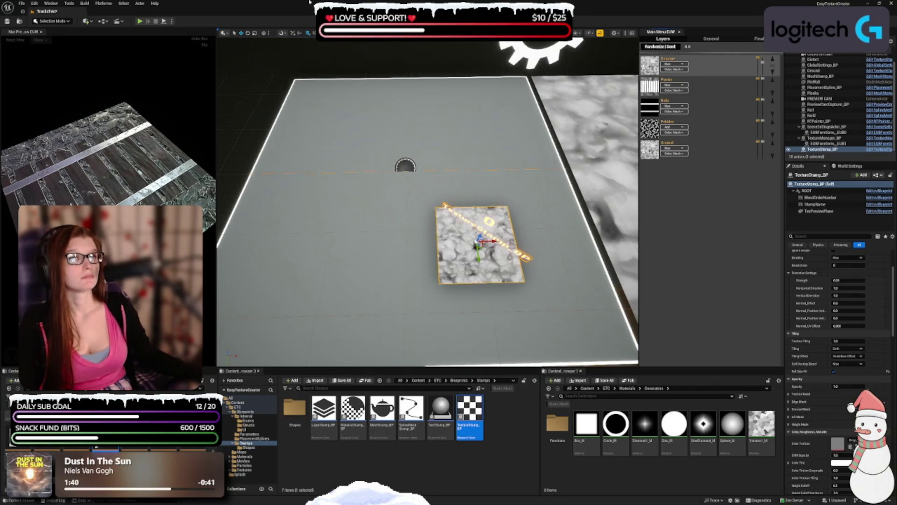
Set the Damage layer's blend mode to Subtract.
click(673, 64)
click(673, 77)
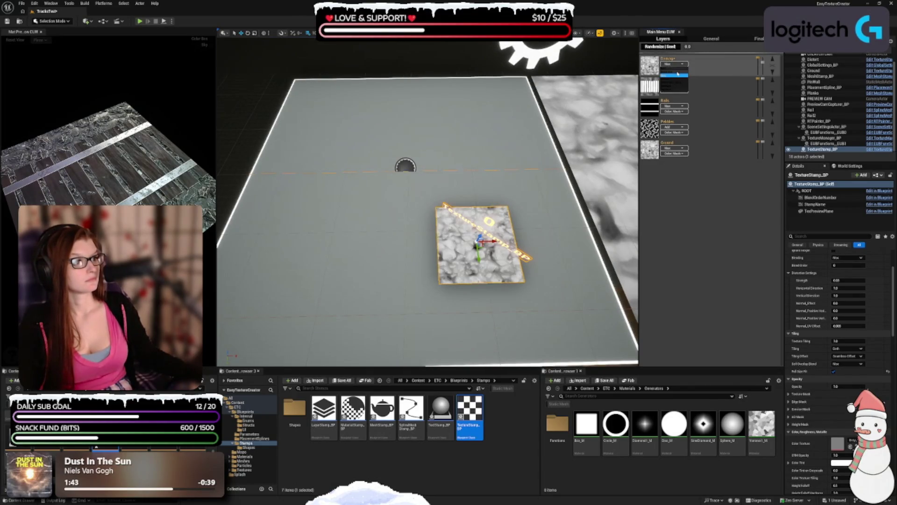
mouse_move(639, 150)
mouse_down()
mouse_move(691, 149)
mouse_move(681, 150)
mouse_up()
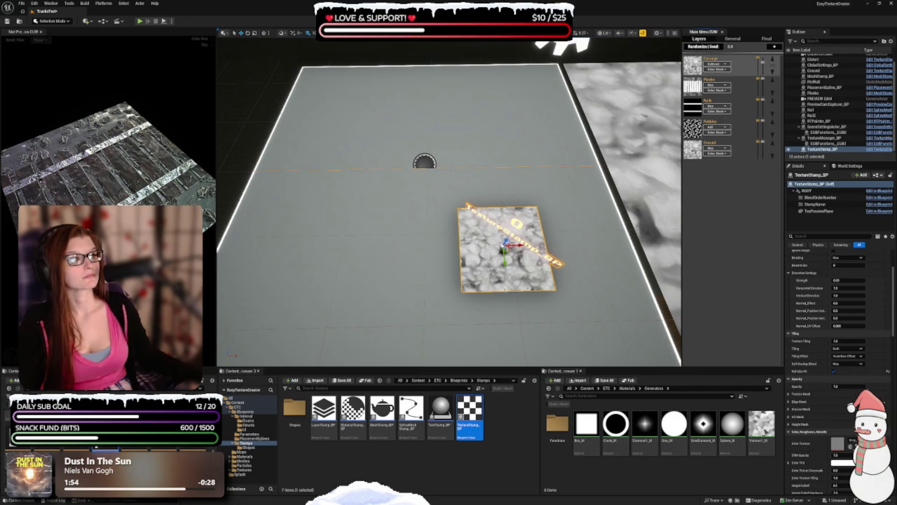
mouse_move(760, 68)
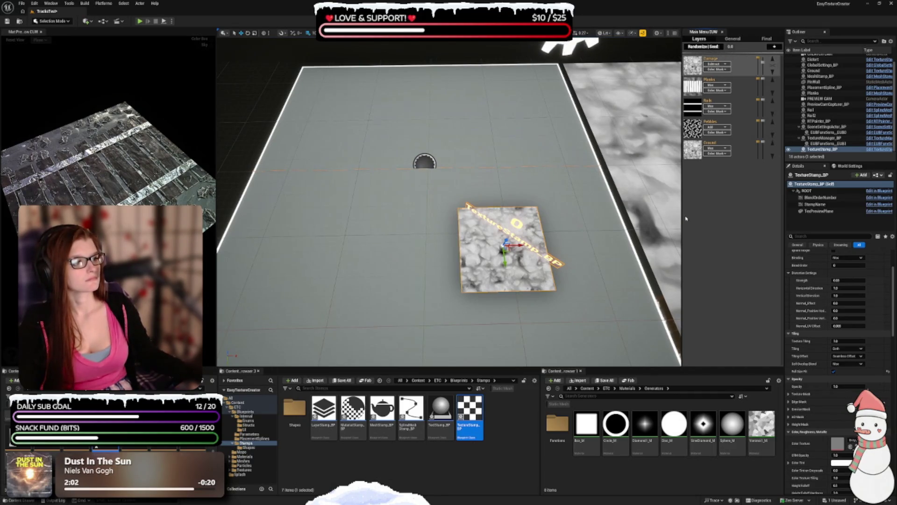
drag(683, 218, 616, 214)
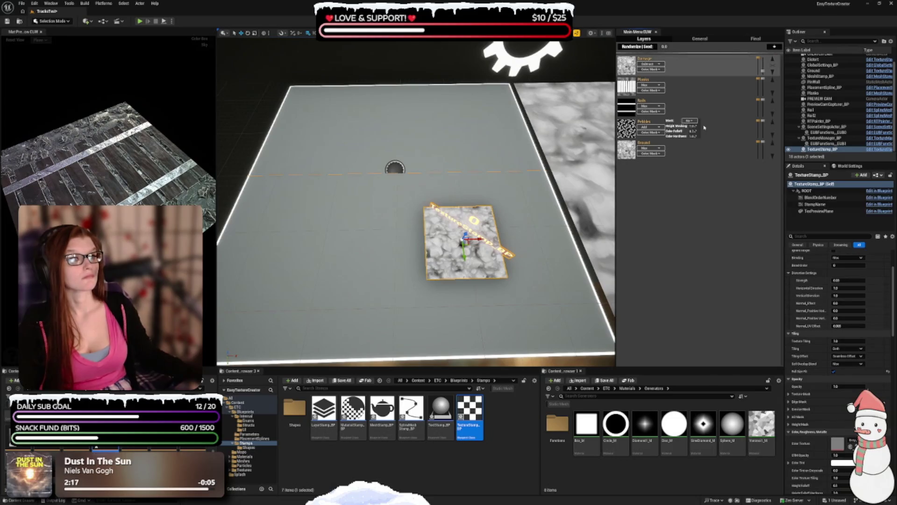
Move the Rails layer to the top and add a new Standard layer above it.
click(773, 100)
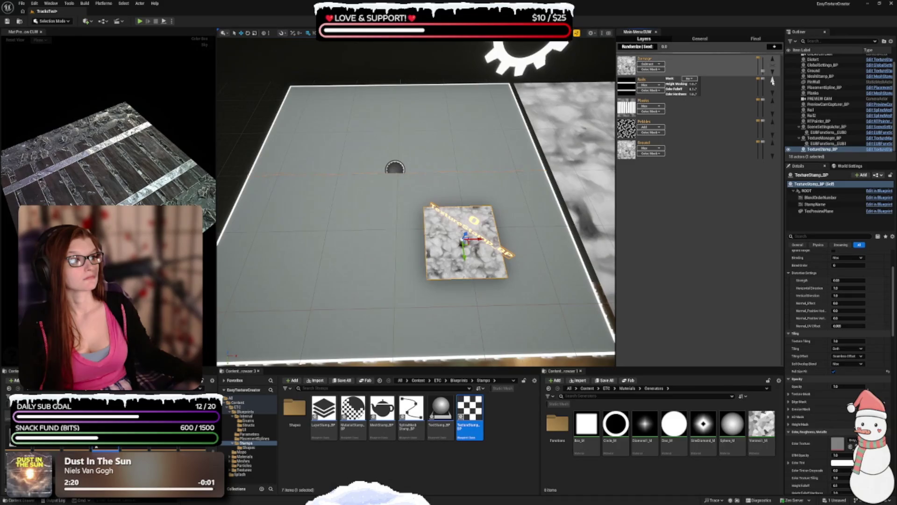
click(772, 79)
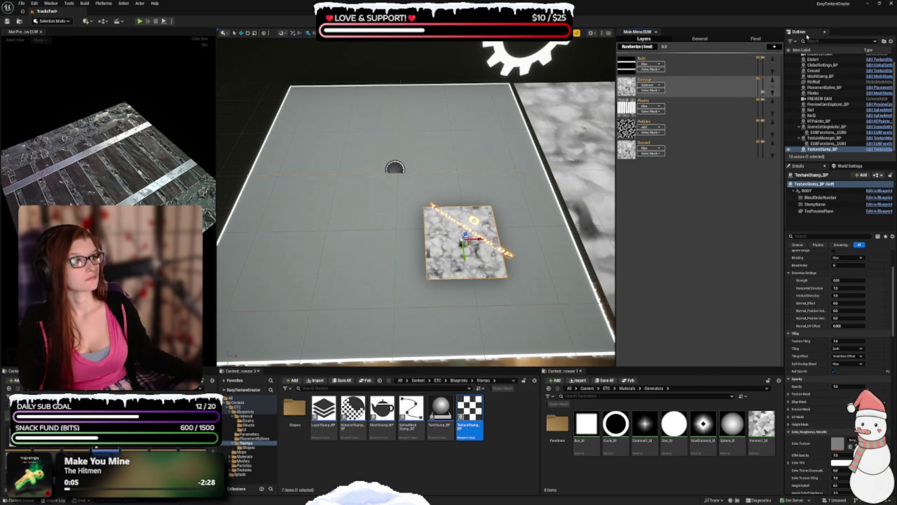
click(776, 46)
click(727, 47)
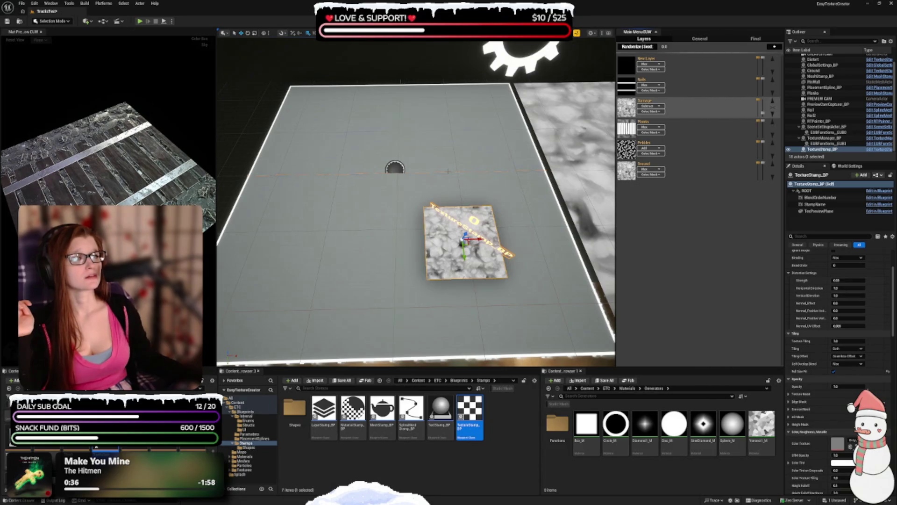
Deselect the stamp and expand Rail Supports' Height Masking, Color Falloff and Color Hardness settings.
key(Escape)
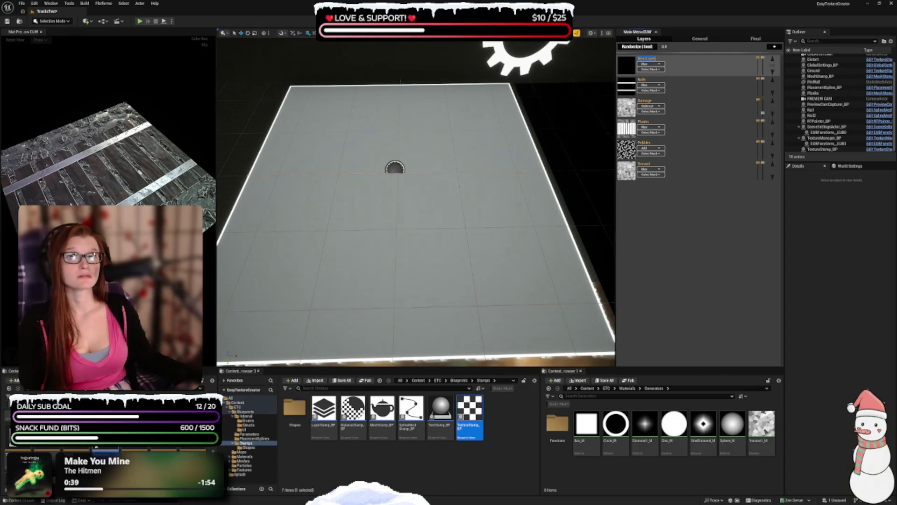
text(R)
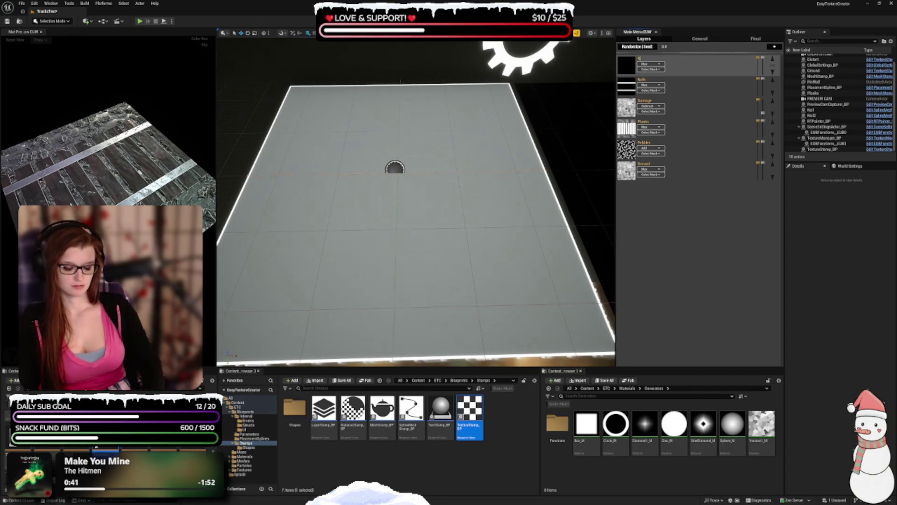
text(rts)
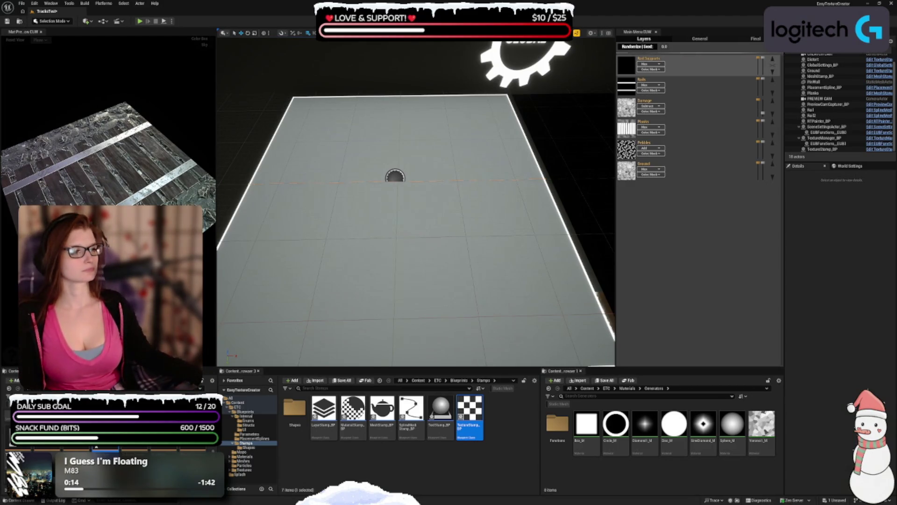
click(627, 67)
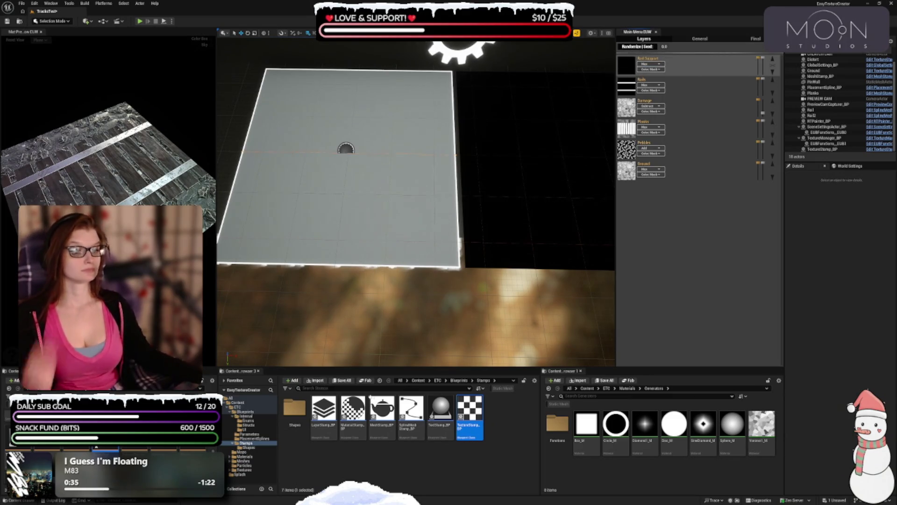
Place a material stamp, set its location, and scale it to X 1.5, Y 3.
mouse_move(361, 423)
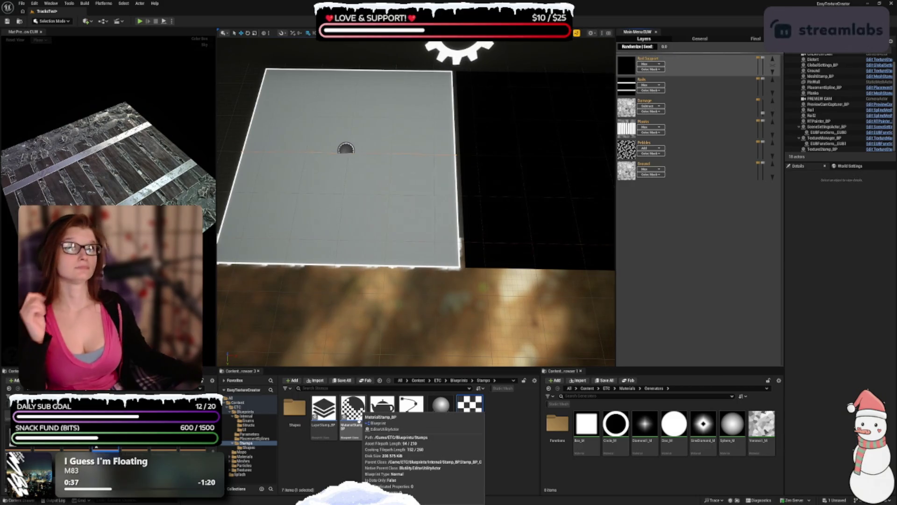
mouse_move(360, 421)
mouse_down()
mouse_move(372, 295)
mouse_move(280, 130)
mouse_move(304, 157)
mouse_up()
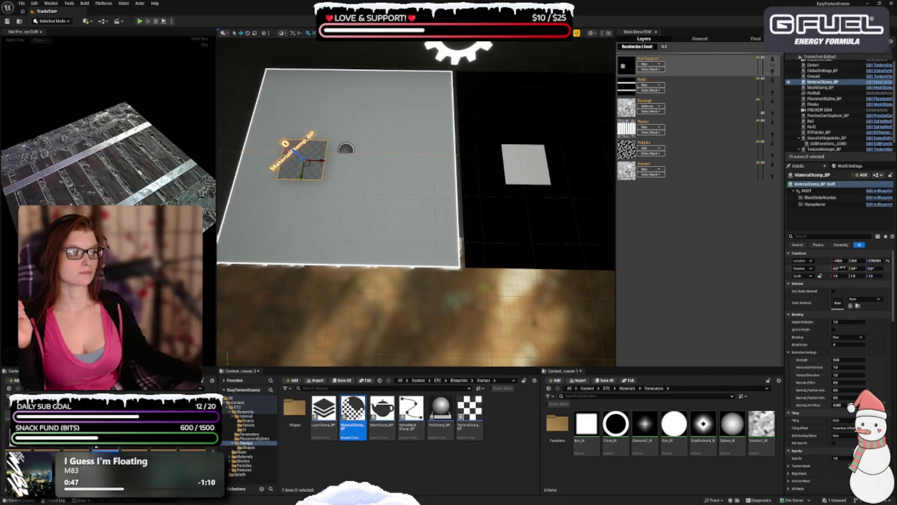
click(840, 261)
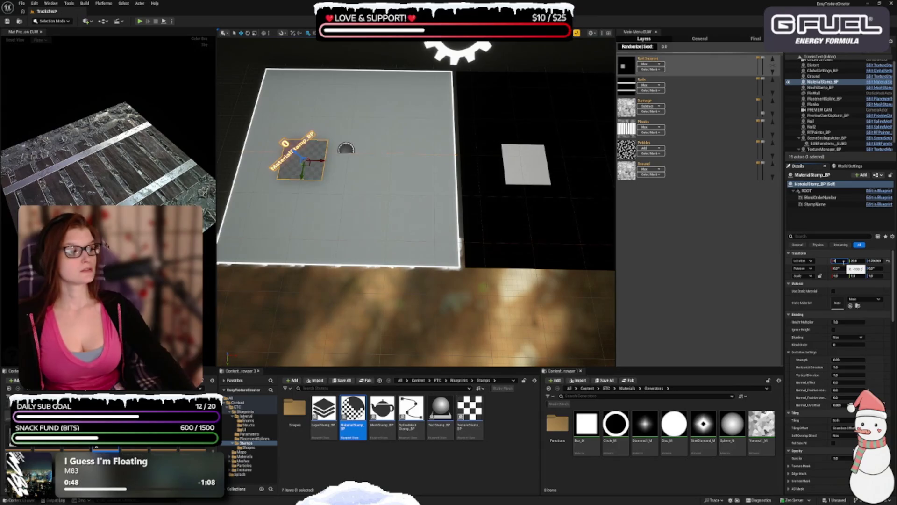
key(Tab)
text(0)
key(Tab)
key(Tab)
key(Tab)
key(Tab)
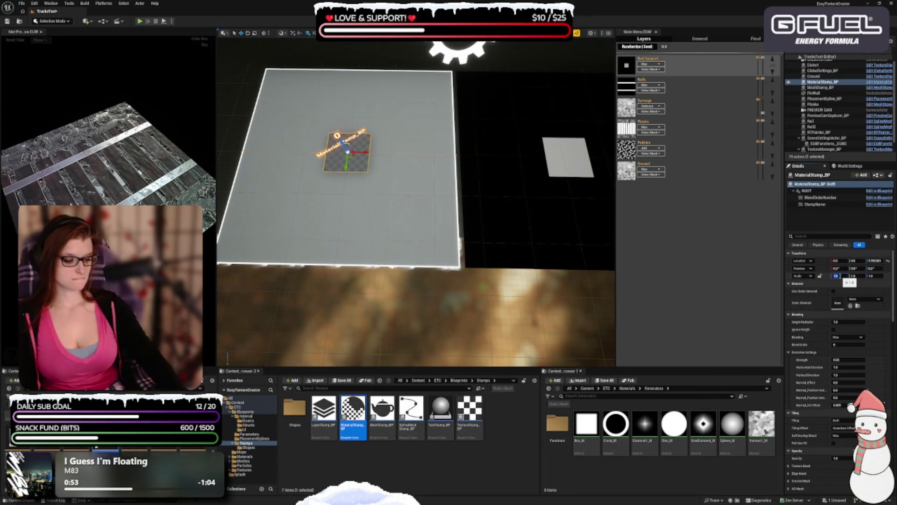
text(1.5)
key(Tab)
text(3)
key(Return)
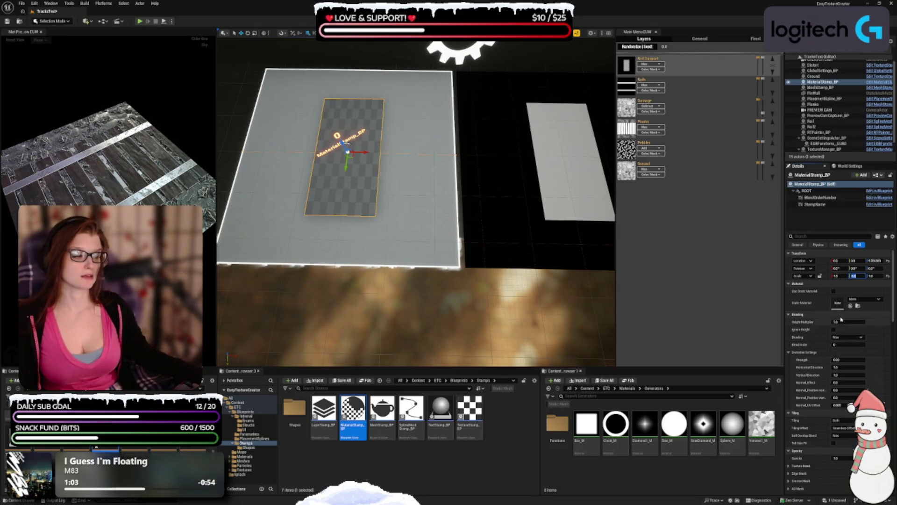
Switch the material stamp's blending from Max to Add and duplicate it.
click(841, 337)
click(839, 343)
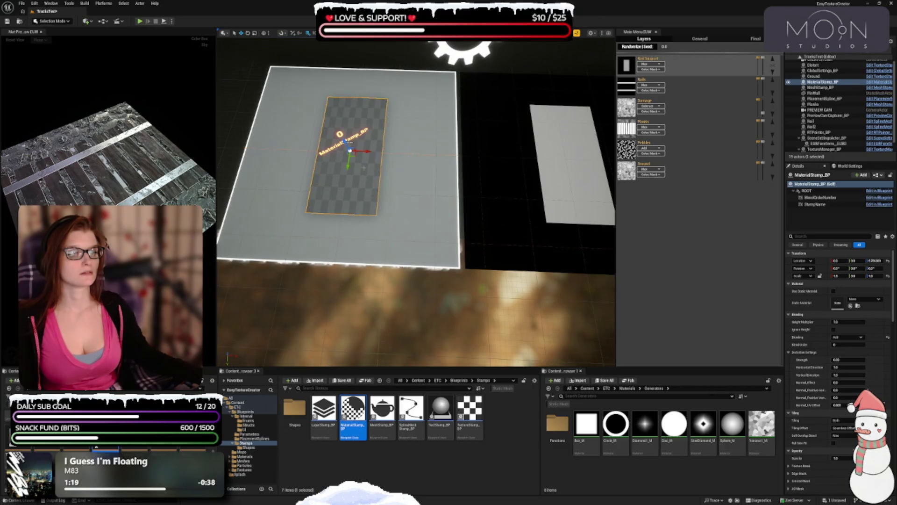
drag(368, 151, 376, 151)
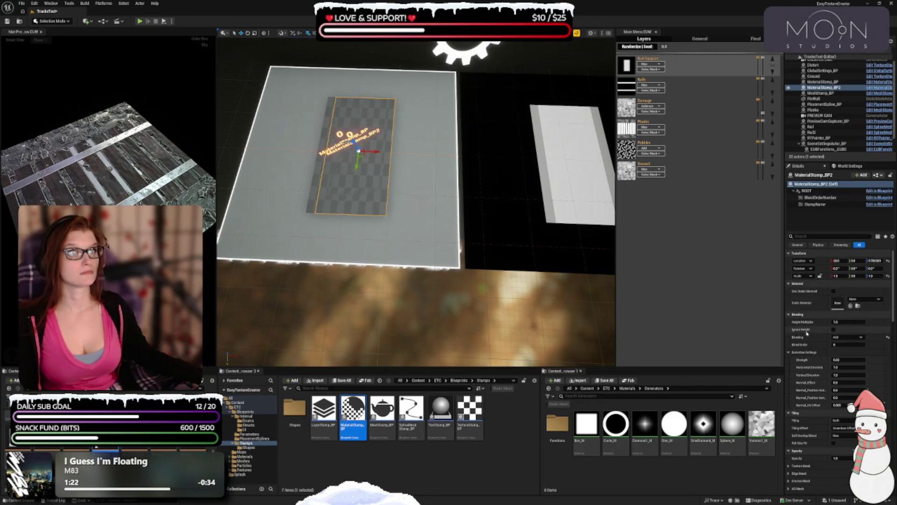
Shorten the MaterialStamp_BP2 copy, shift it left, and lower its Height Multiplier.
drag(859, 275, 867, 276)
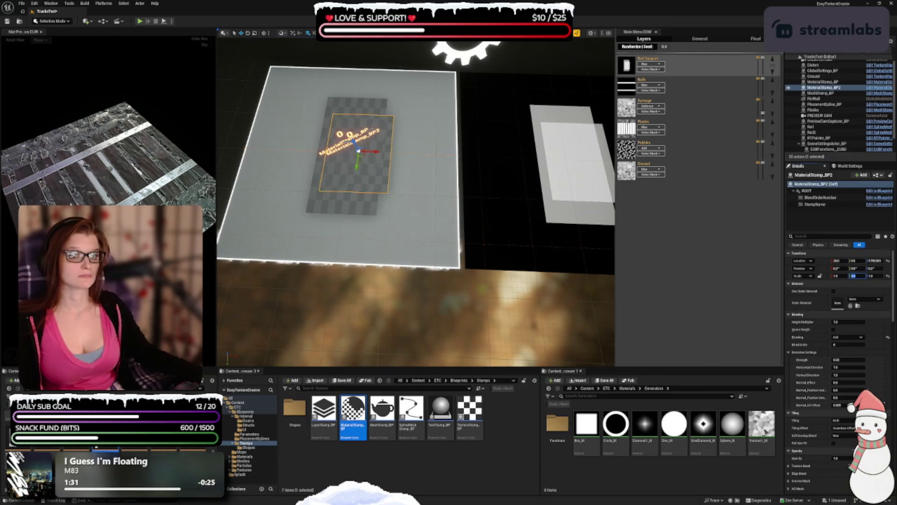
drag(377, 153, 346, 148)
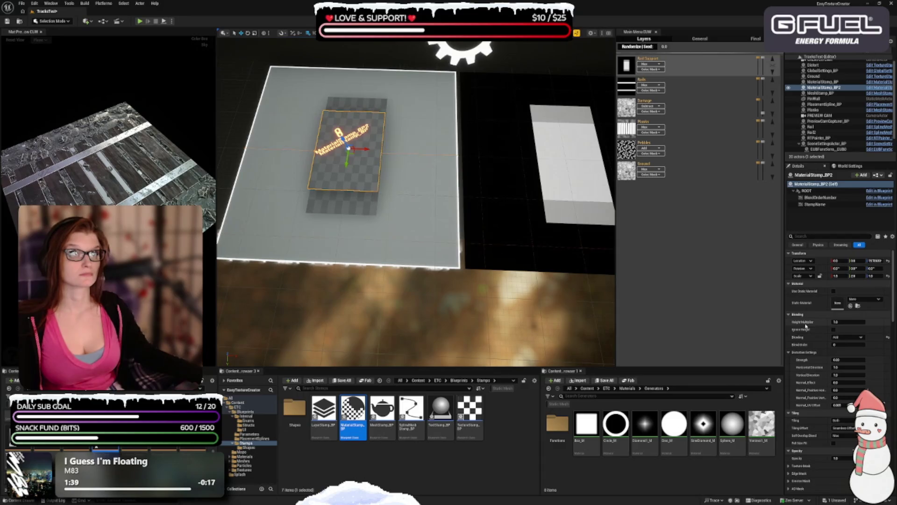
click(852, 322)
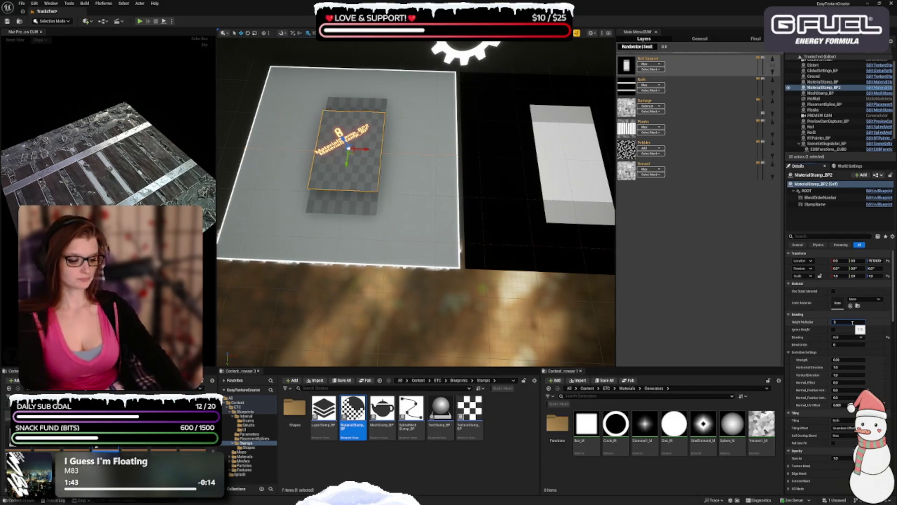
key(Return)
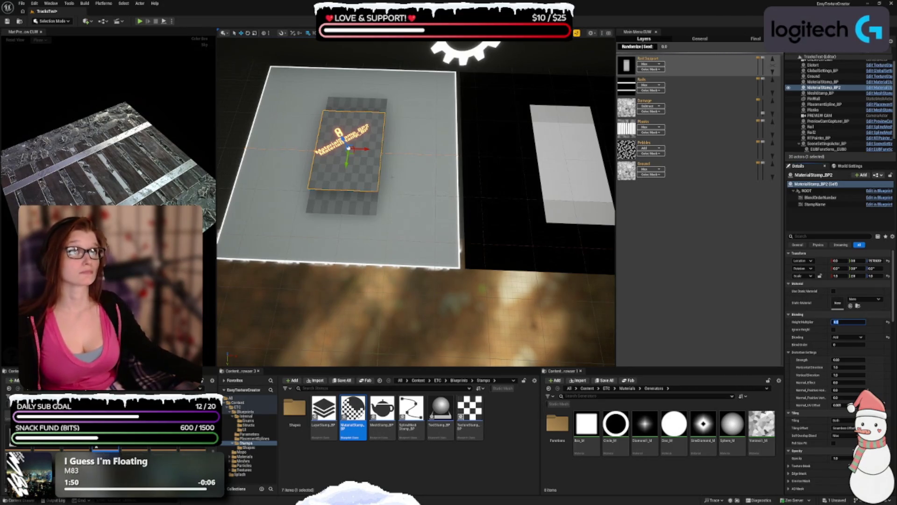
mouse_move(764, 58)
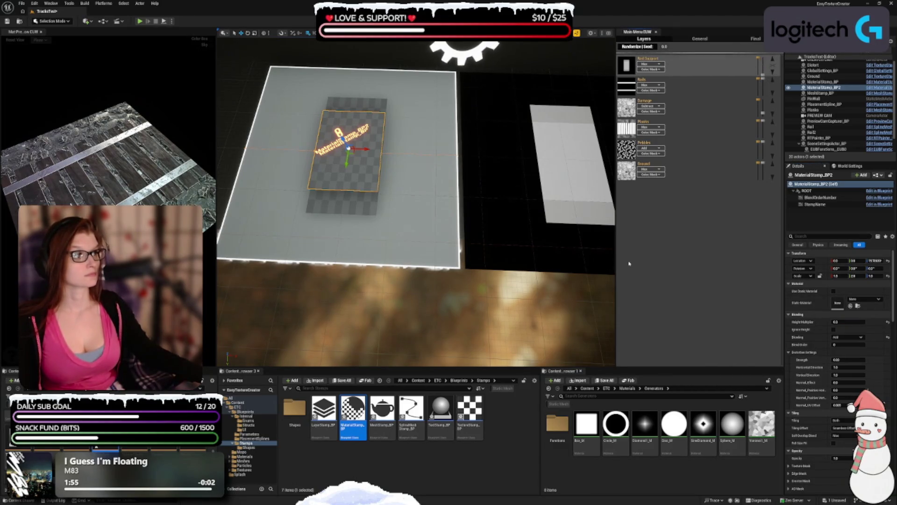
drag(618, 278, 643, 277)
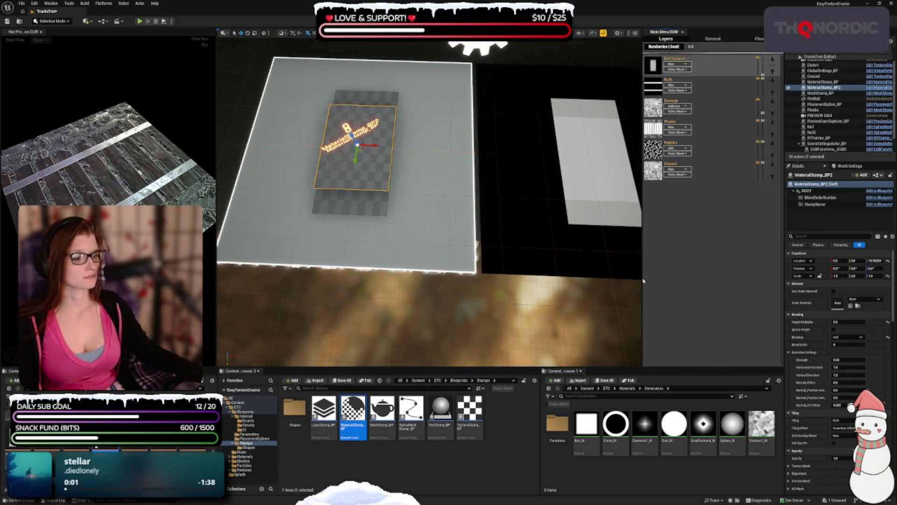
drag(642, 279, 660, 279)
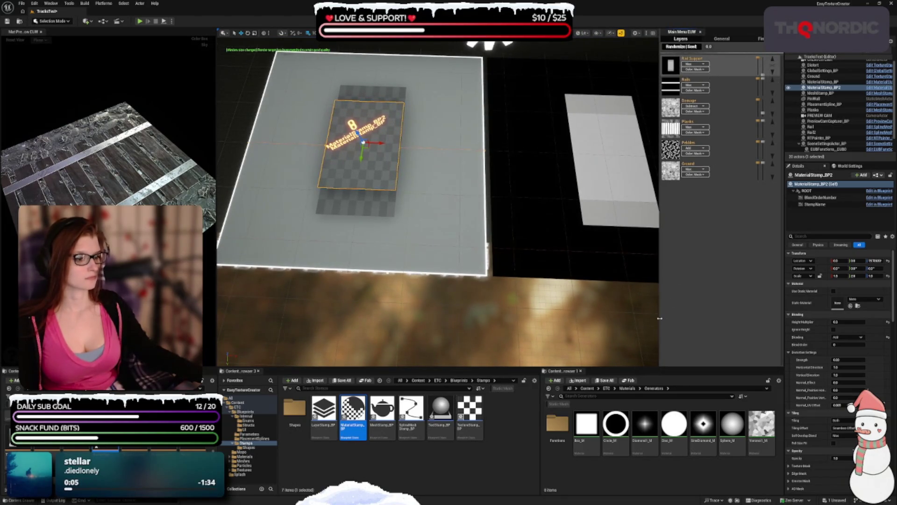
drag(661, 321, 674, 321)
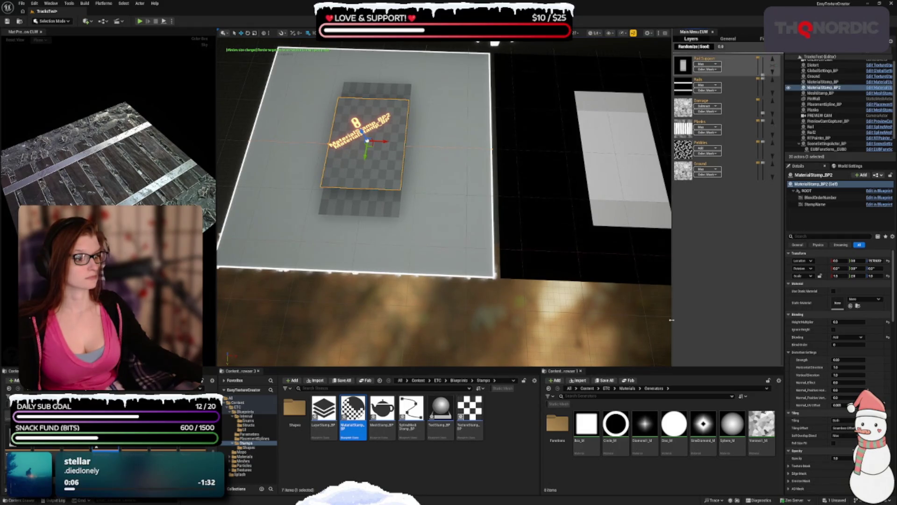
drag(672, 321, 666, 320)
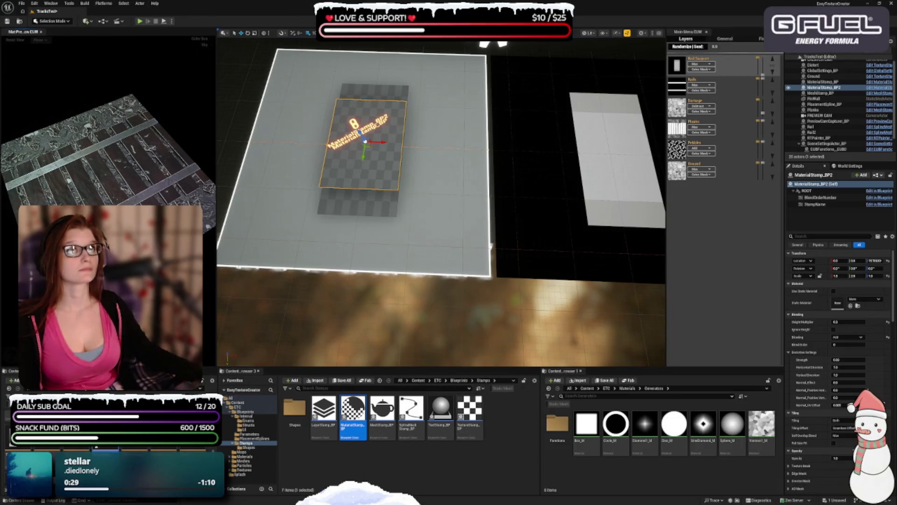
Add a new Standard layer, clear its default name, and open the PlacementSplines folder.
mouse_move(722, 151)
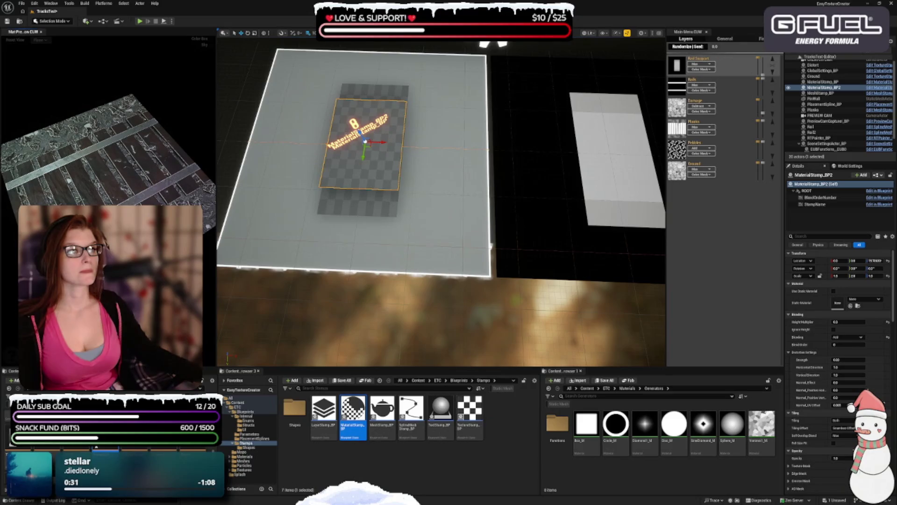
mouse_move(724, 64)
click(753, 50)
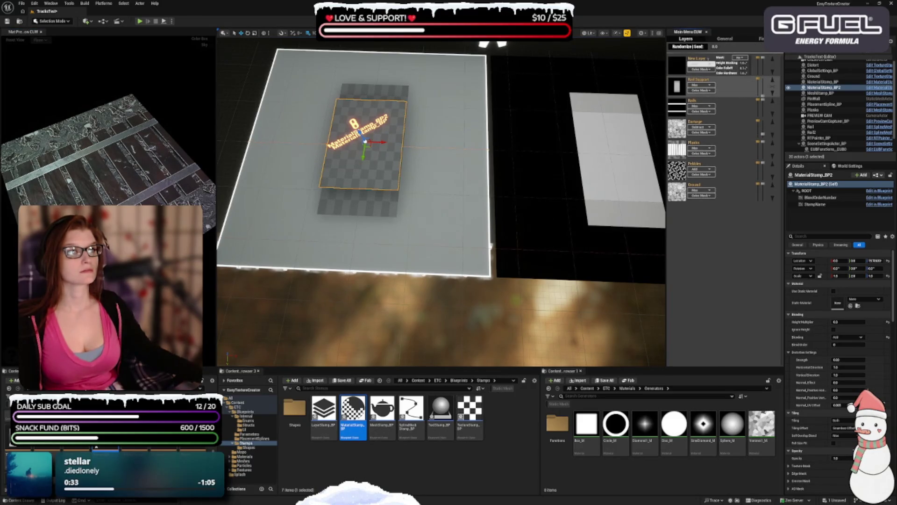
key(BackSpace)
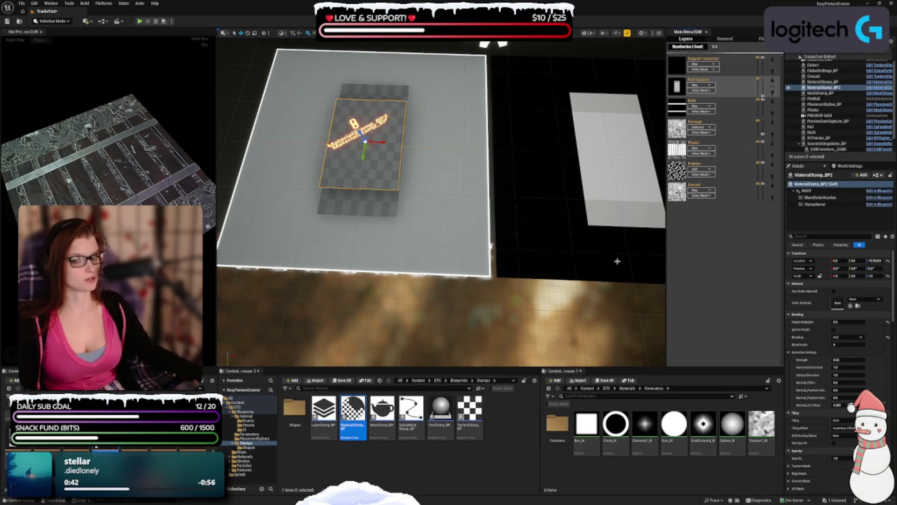
click(542, 211)
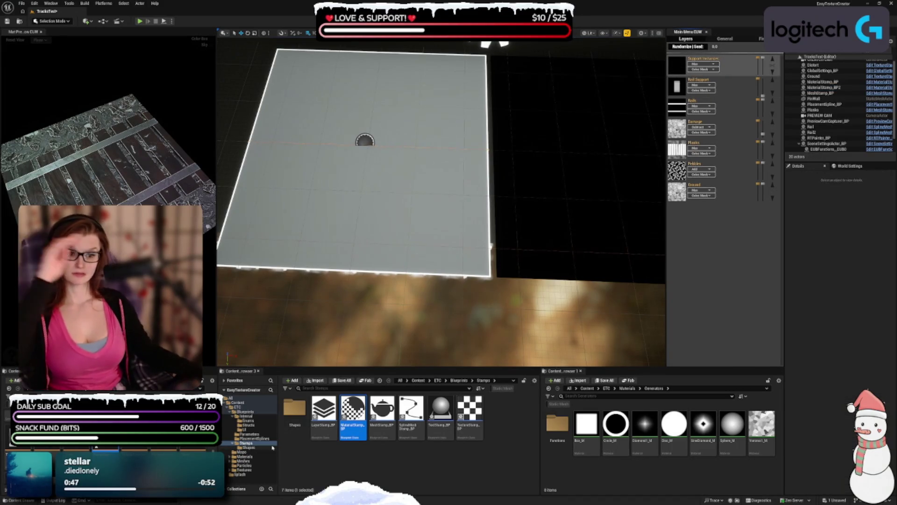
click(255, 438)
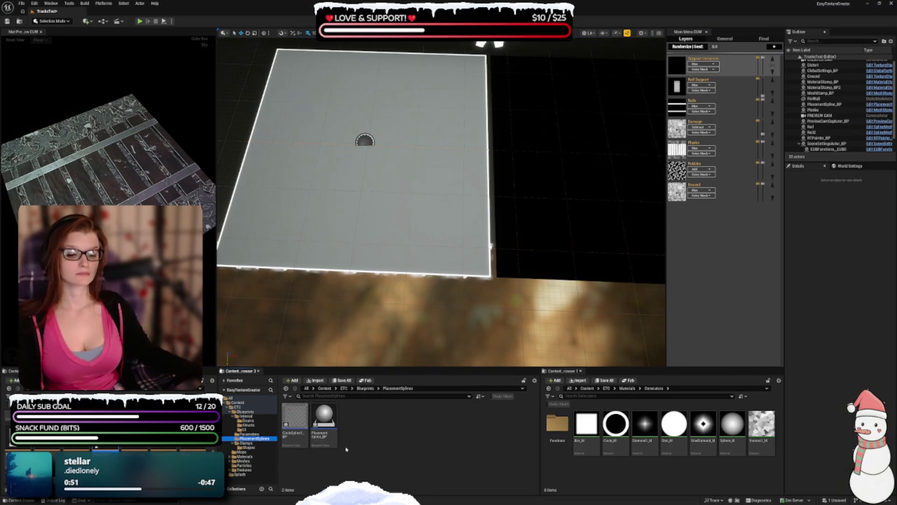
Place a PlacementSpline_BP on the texture plane at Y position 1500.
click(329, 426)
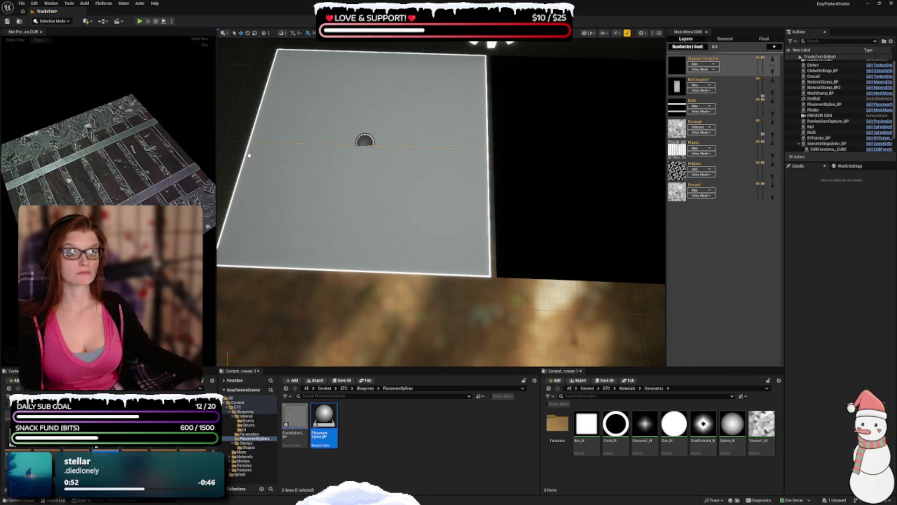
drag(249, 148, 245, 152)
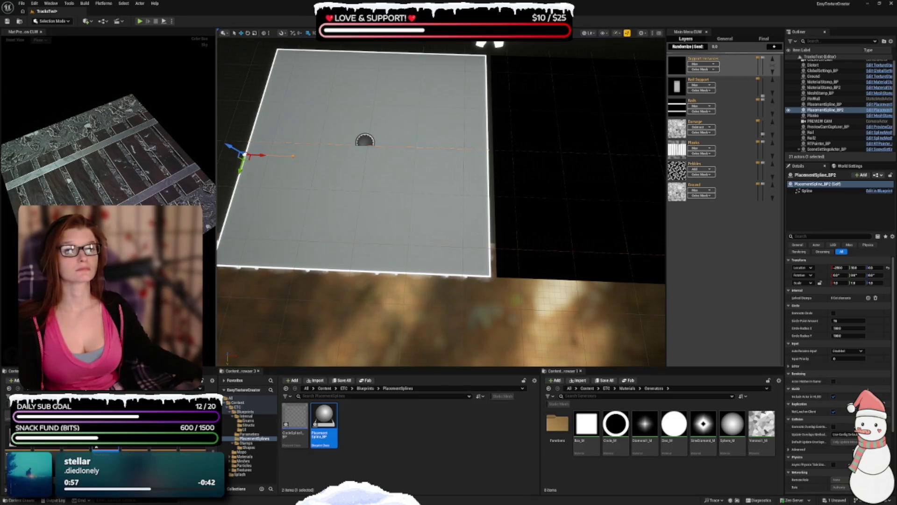
scroll(440, 201, up, 5)
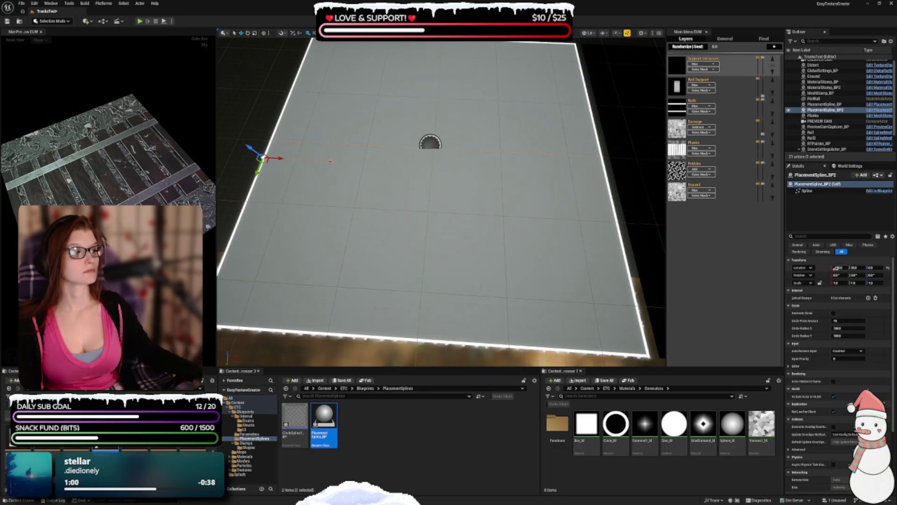
click(856, 267)
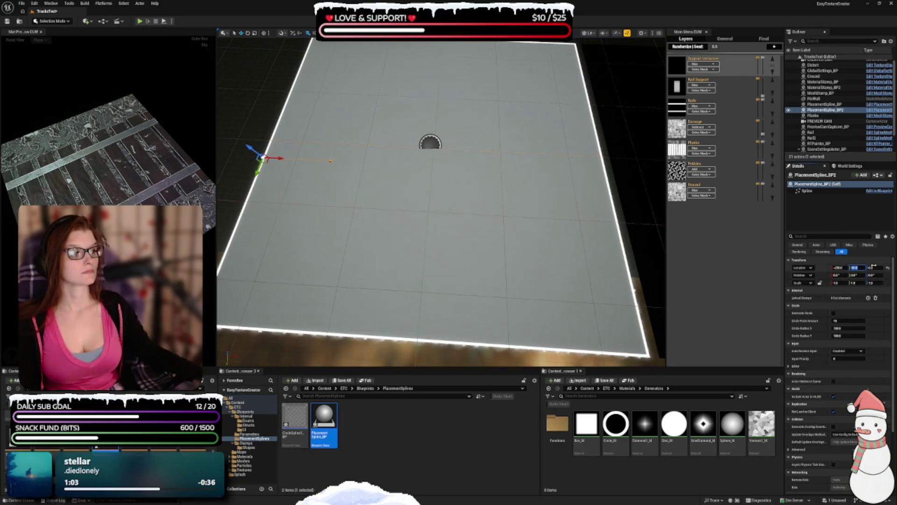
text(00)
key(Return)
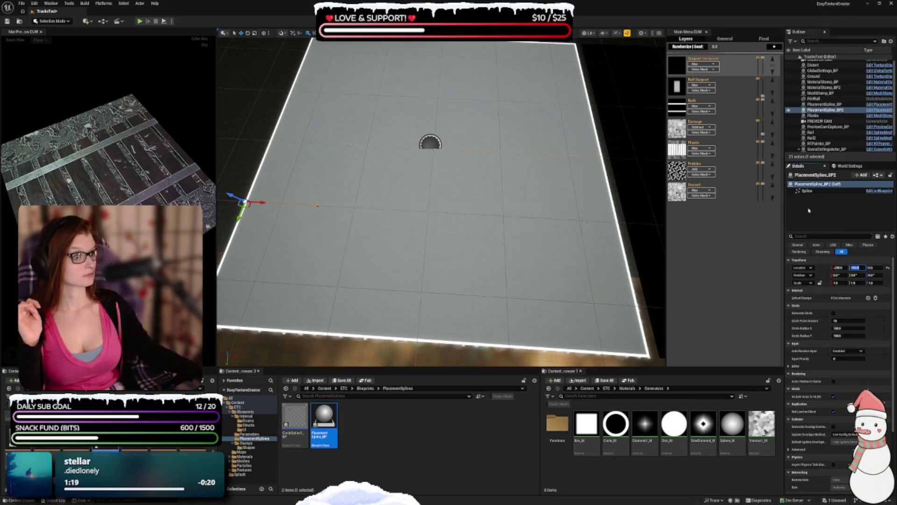
Rename the placed spline to Support Spline 1.
click(813, 175)
text(S)
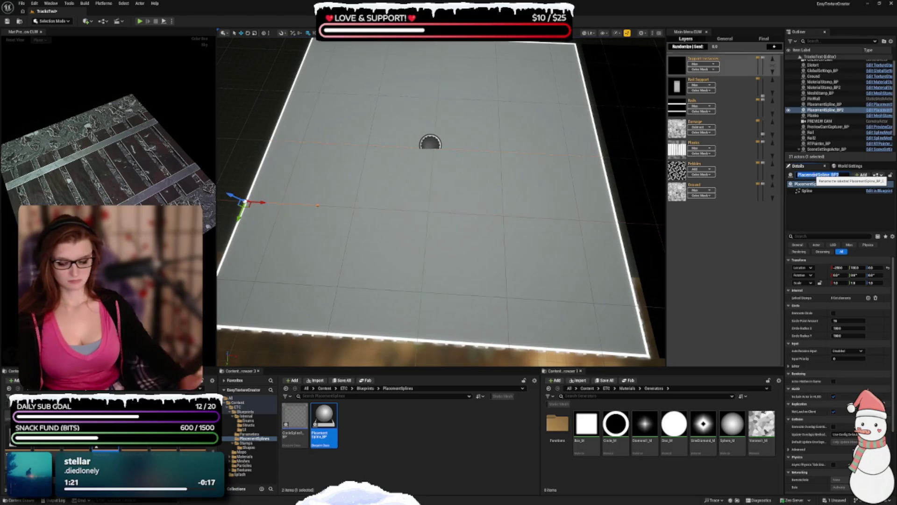
text(pl)
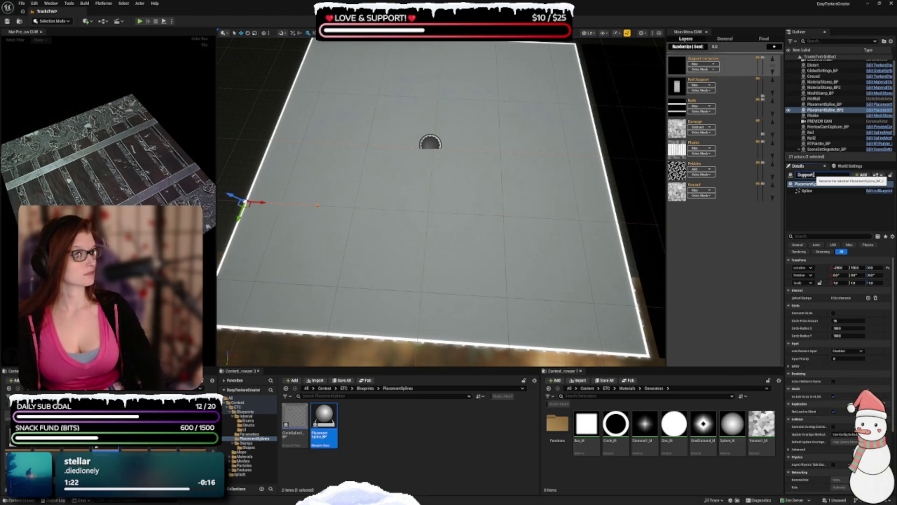
text(ine)
key(Return)
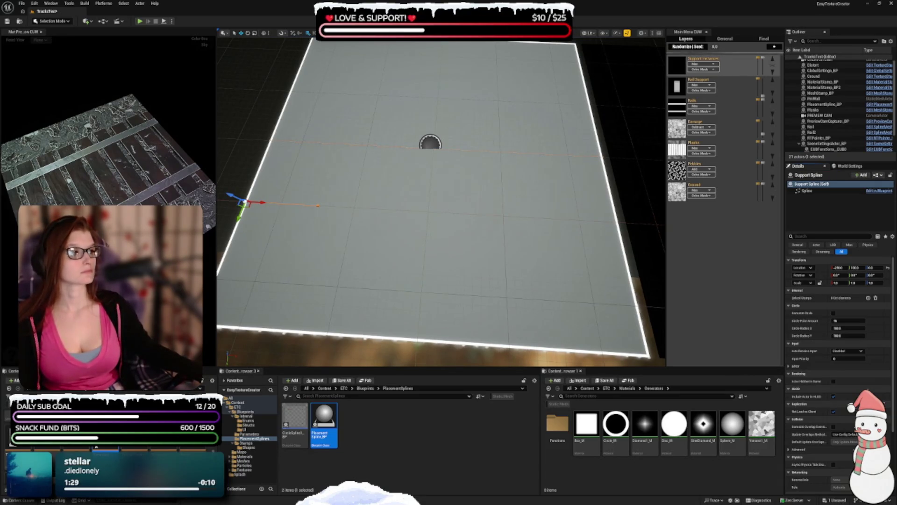
click(828, 177)
text(1)
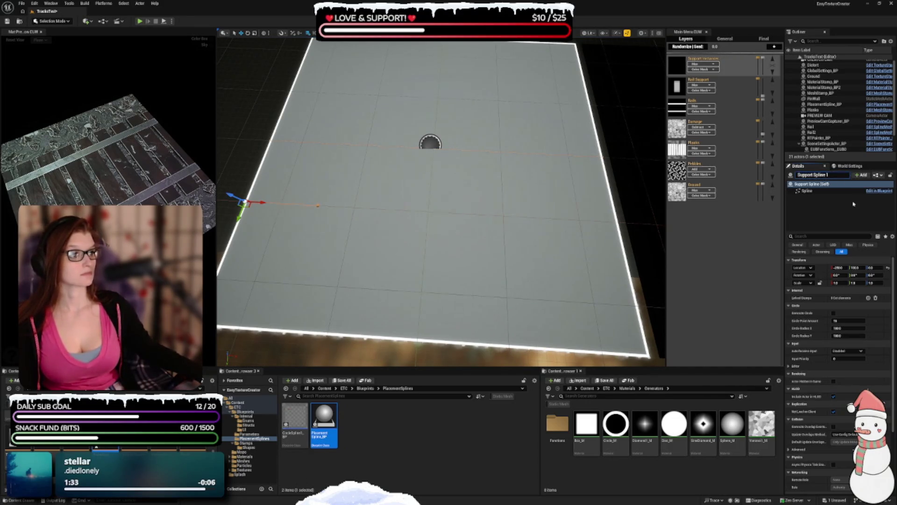
key(Return)
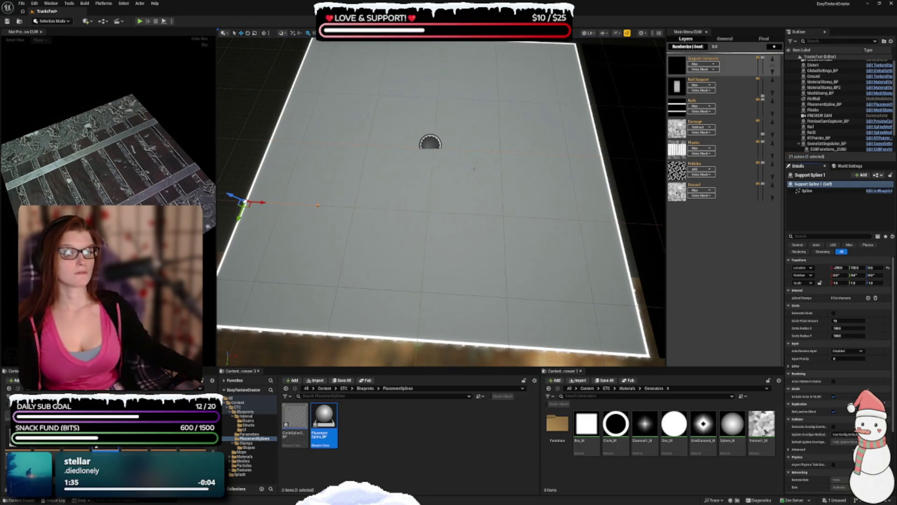
Stretch Support Spline 1's end point across to the plane's right edge.
click(318, 206)
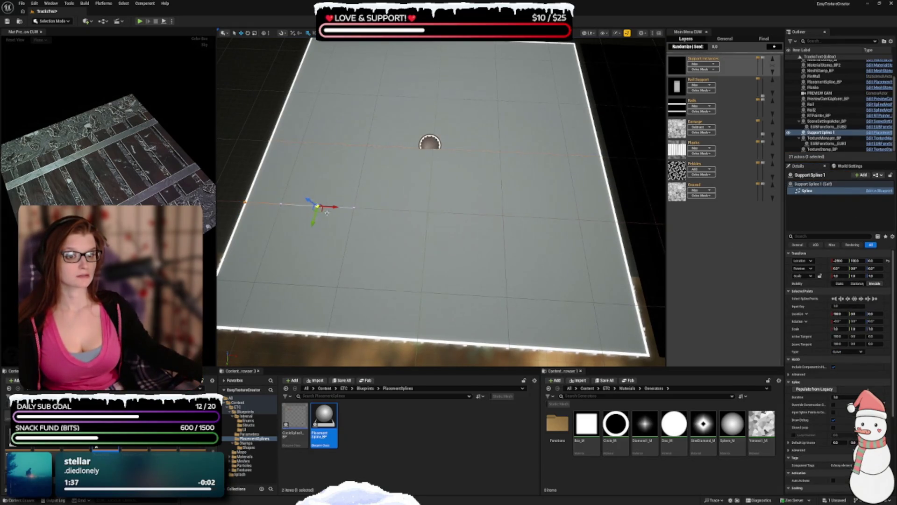
drag(333, 206, 633, 229)
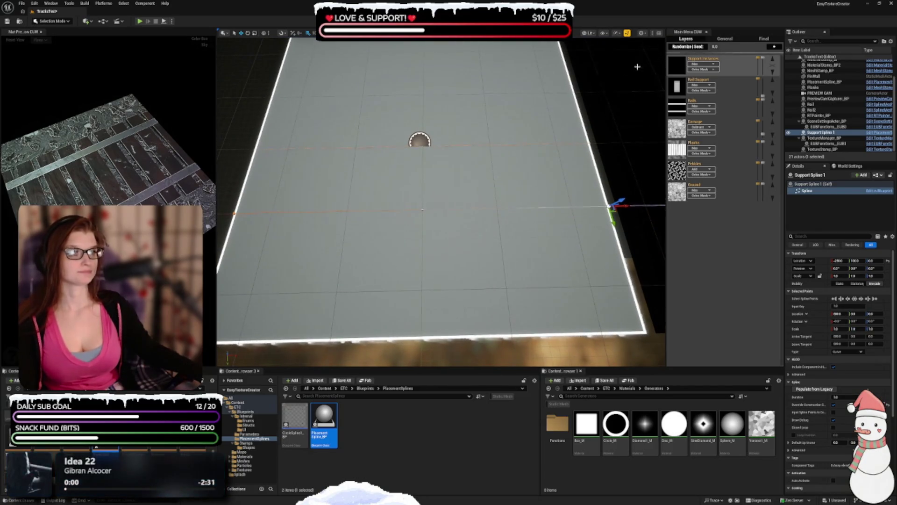
key(Escape)
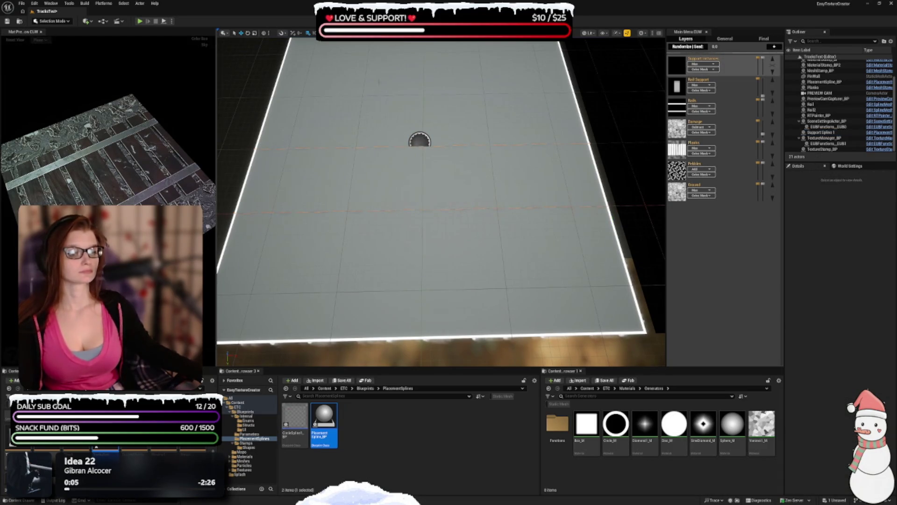
Duplicate Support Spline 1 as Support Spline 2 on the plane's far edge, then browse the Stamps folder.
mouse_move(677, 69)
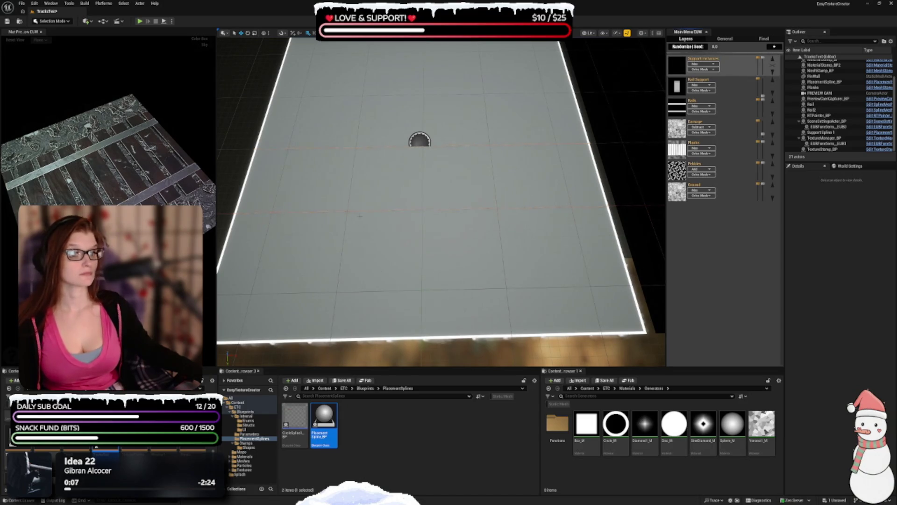
click(419, 140)
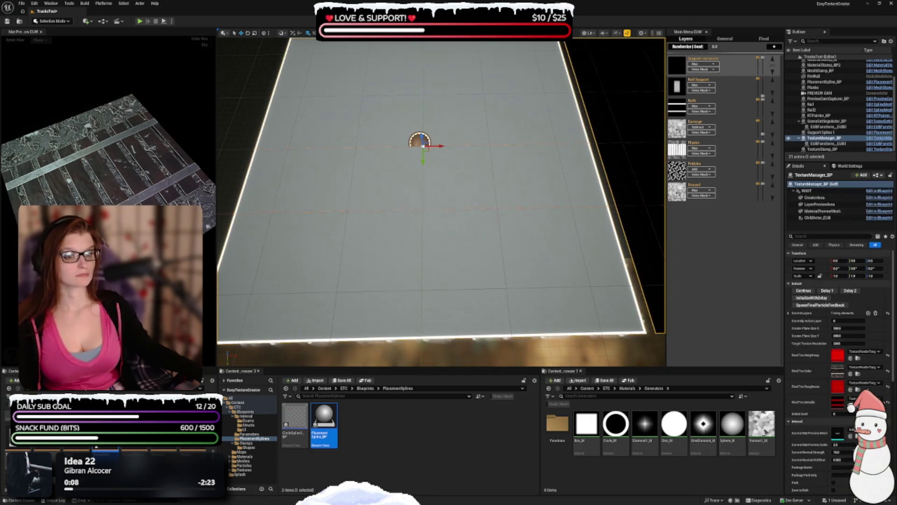
click(372, 208)
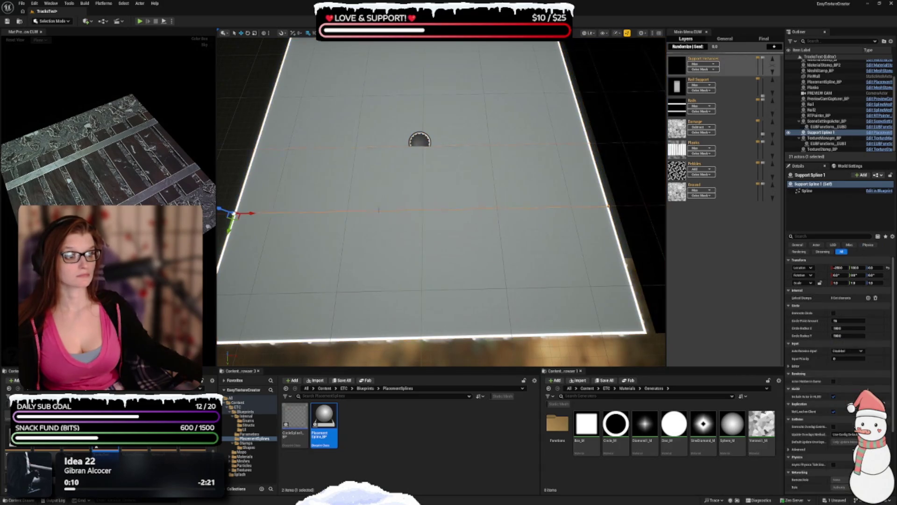
drag(378, 217, 313, 216)
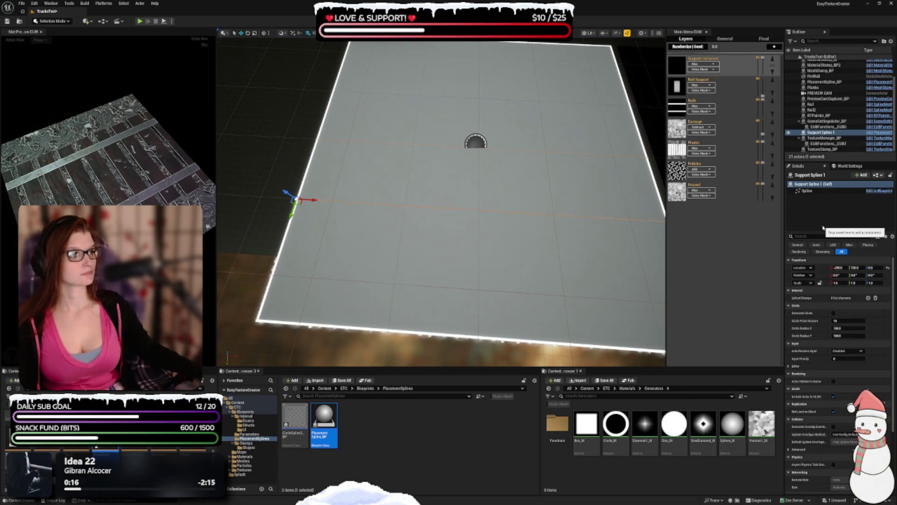
scroll(434, 162, down, 2)
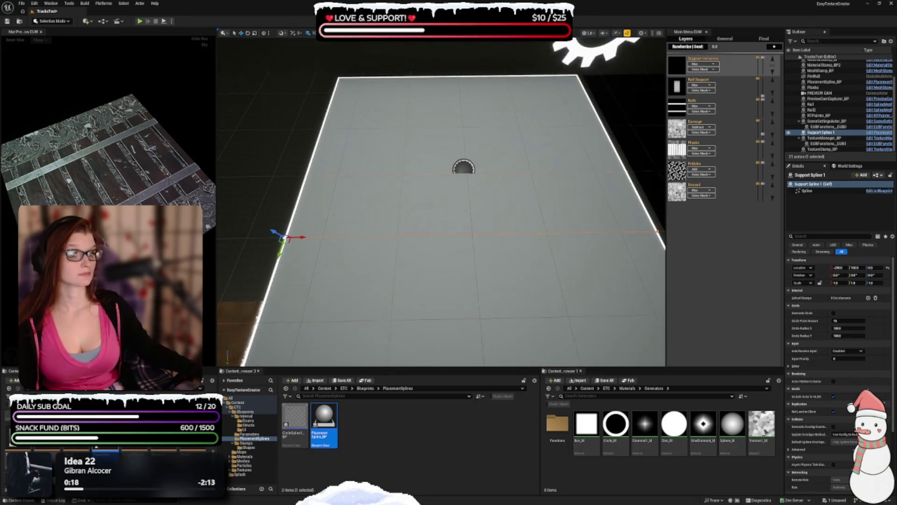
key(ctrl+d)
drag(285, 230, 322, 128)
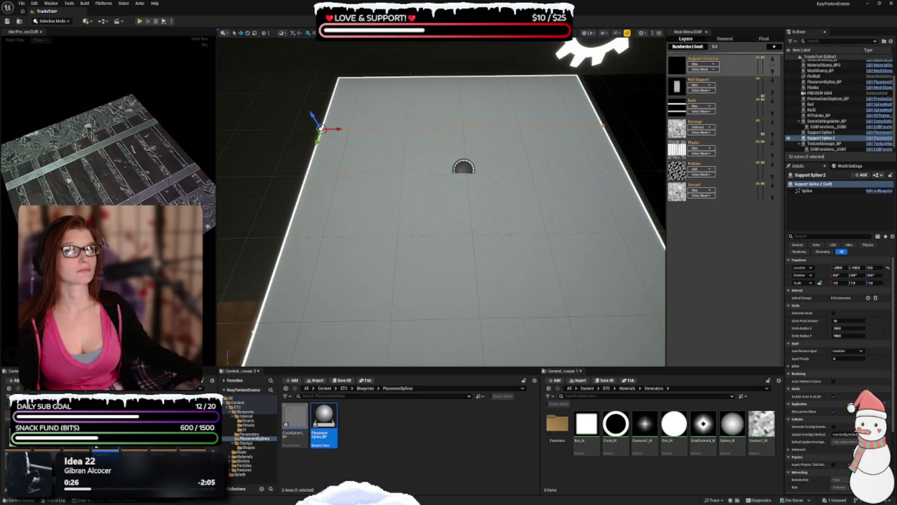
click(248, 443)
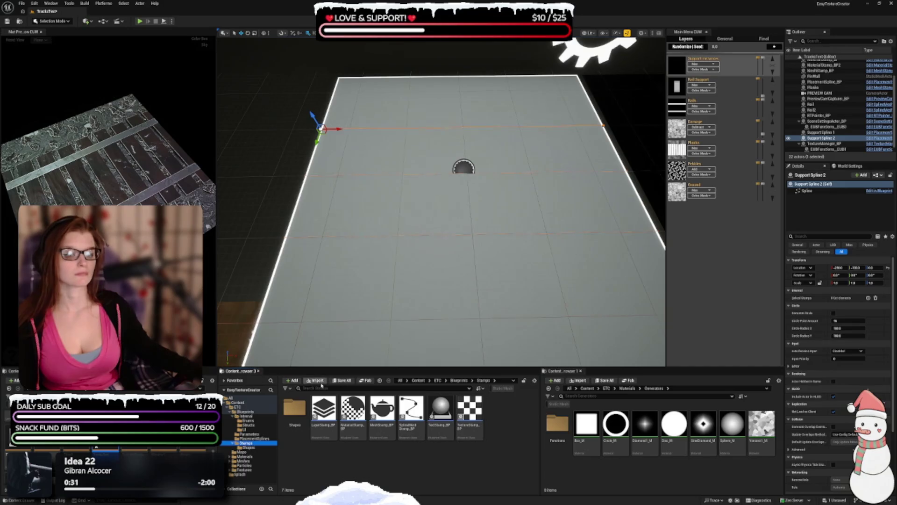
Place a LayerStamp_BP on the floor plane and rename it 'Supports'.
click(323, 411)
drag(464, 233, 557, 230)
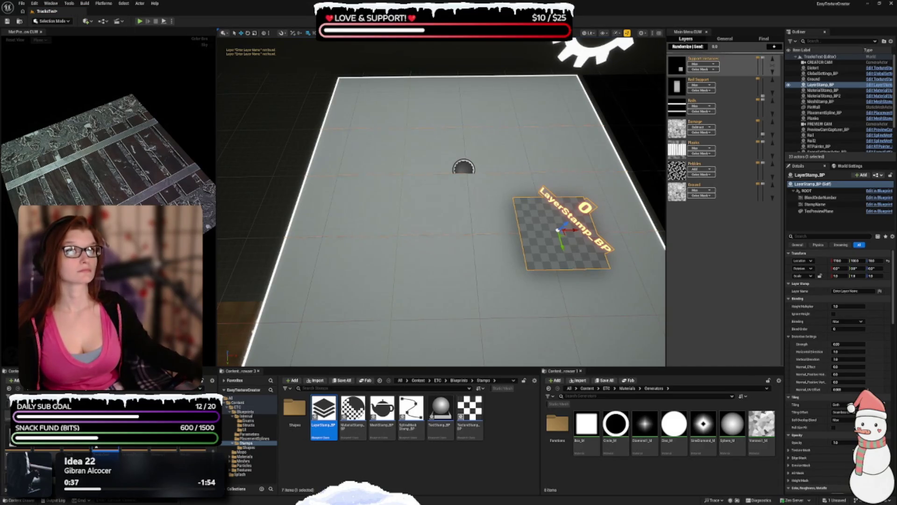
click(805, 176)
text(Supp)
key(Return)
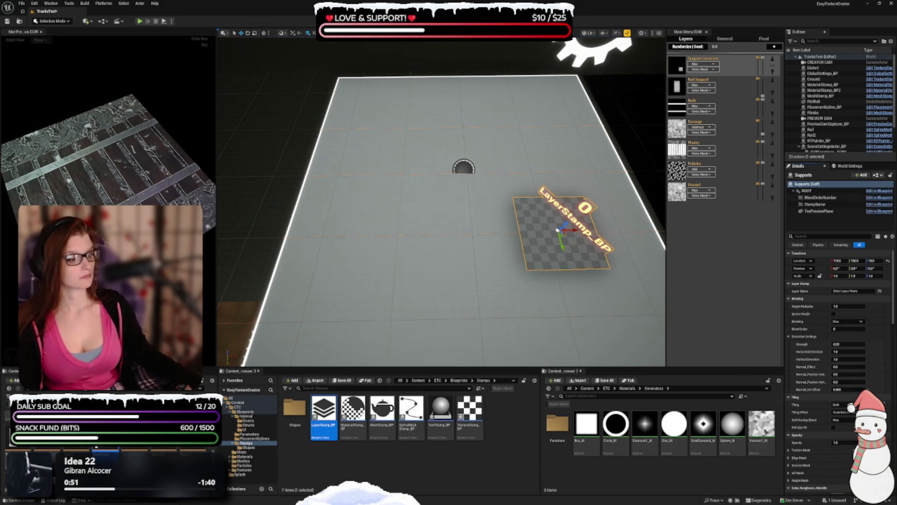
scroll(839, 306, down, 1)
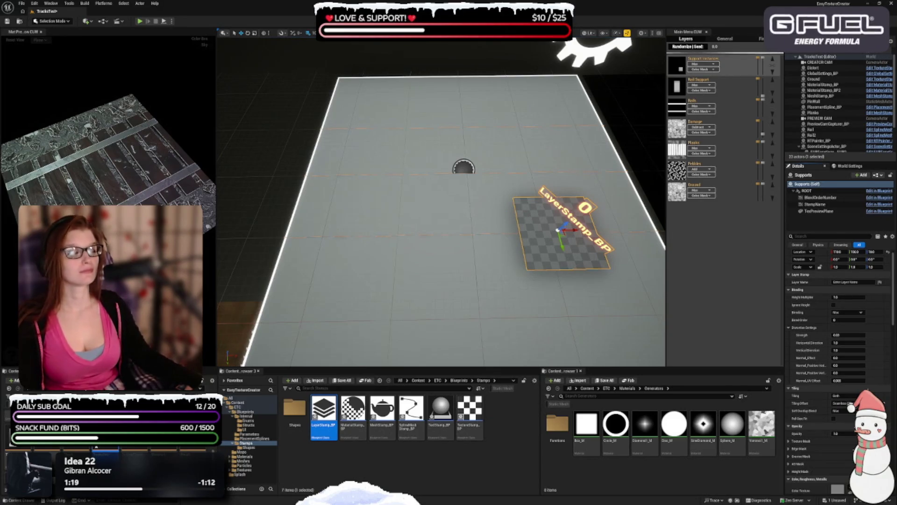
Set the stamp's Layer Name to Rail Support and its Height Multiplier to 2.
click(866, 282)
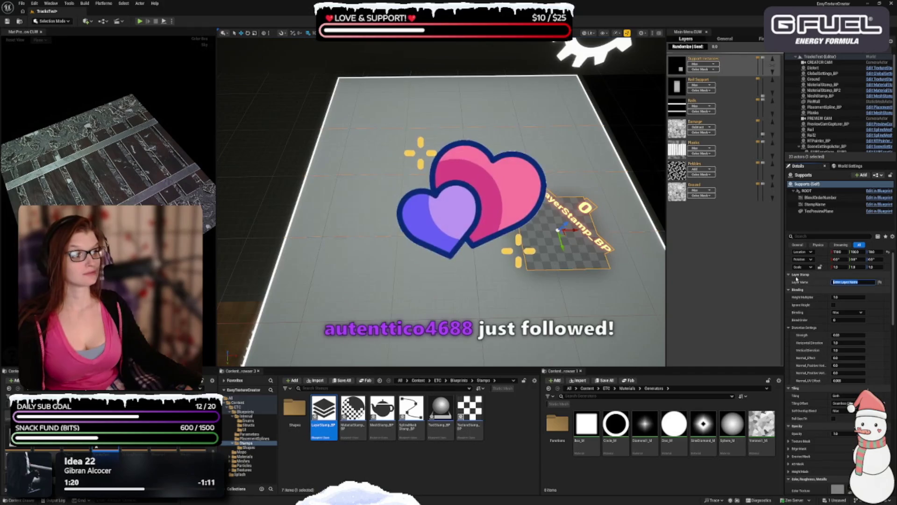
text(Rail Support)
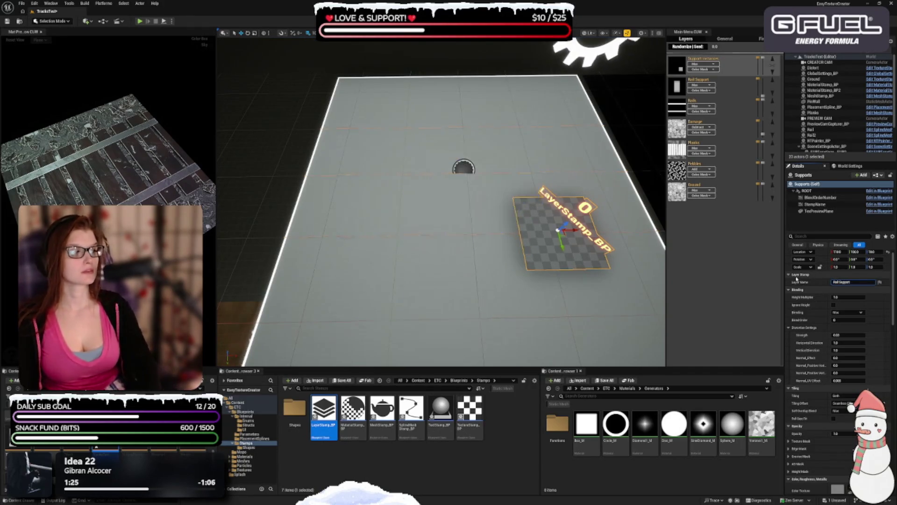
key(Return)
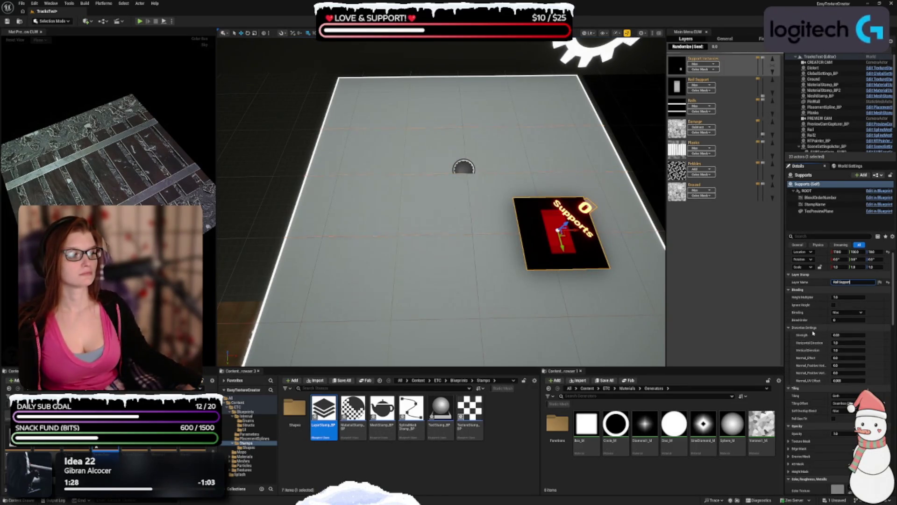
click(848, 297)
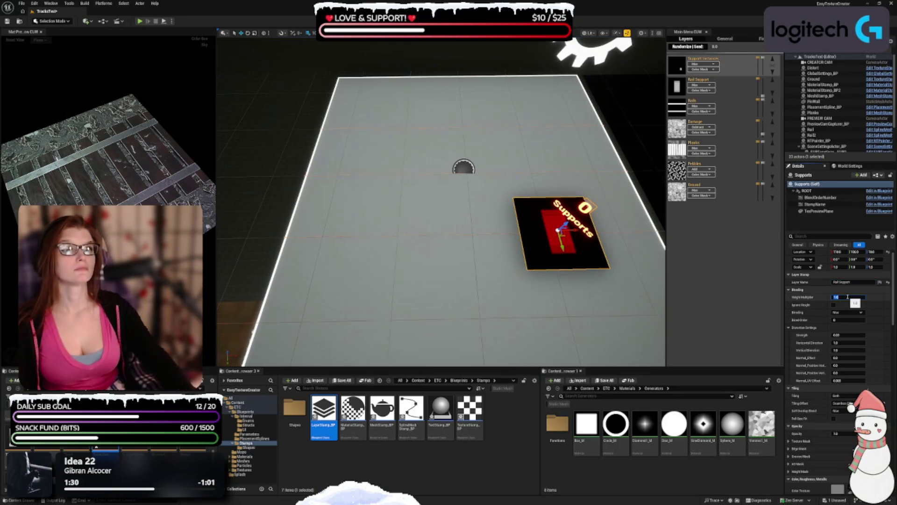
text(2)
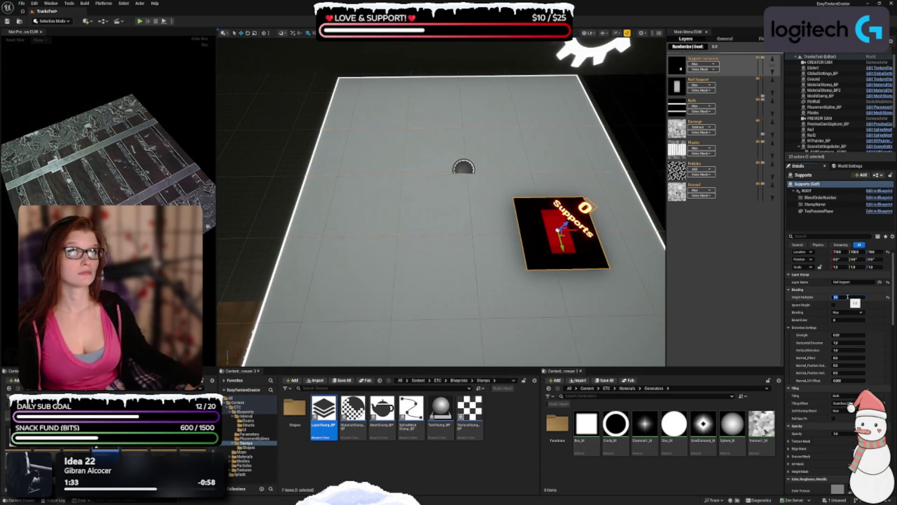
Switch the stamp's Instancing mode to On Spline.
scroll(814, 322, down, 2)
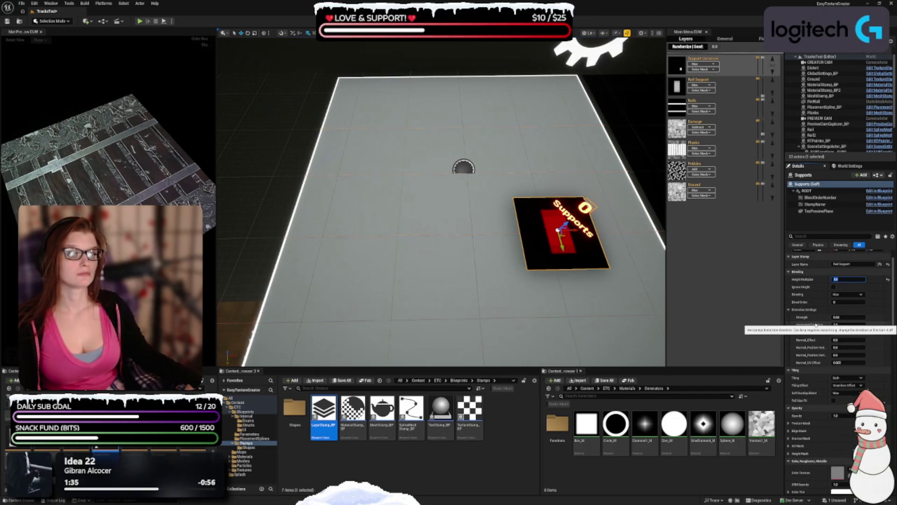
scroll(815, 324, down, 12)
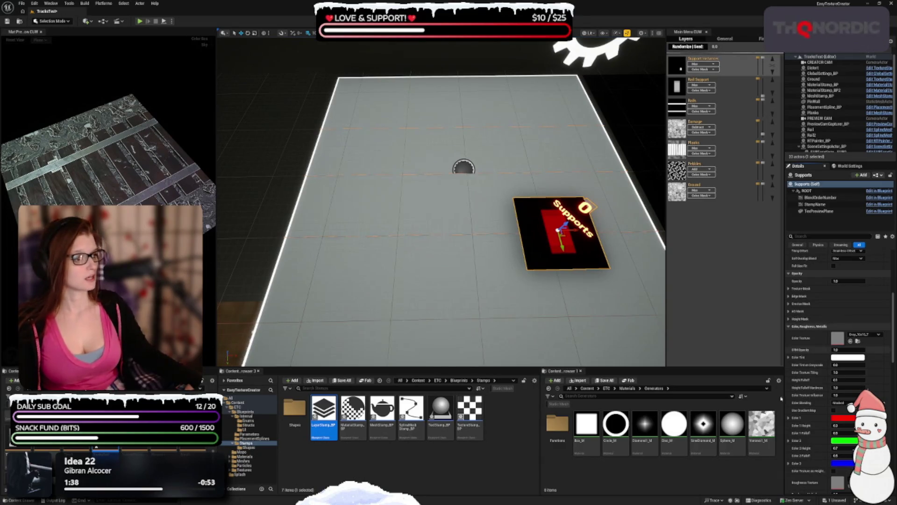
scroll(812, 330, down, 6)
scroll(812, 330, down, 5)
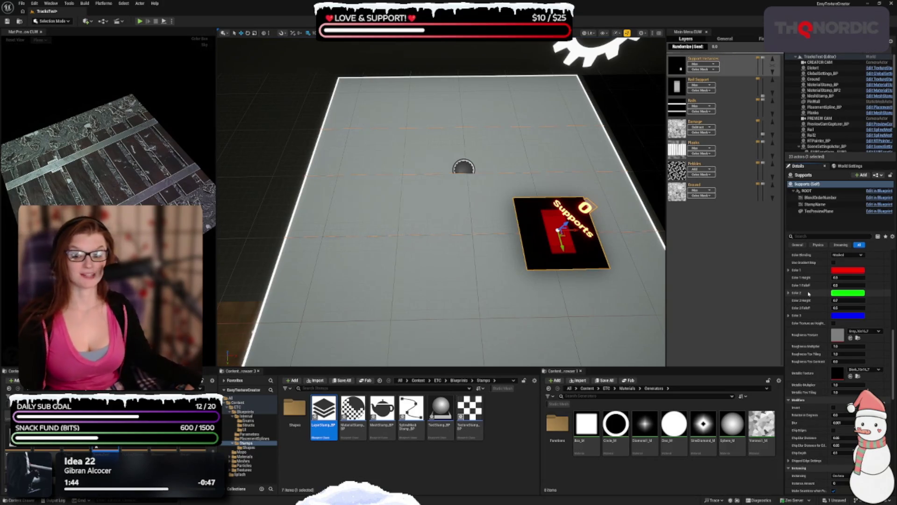
scroll(810, 293, down, 12)
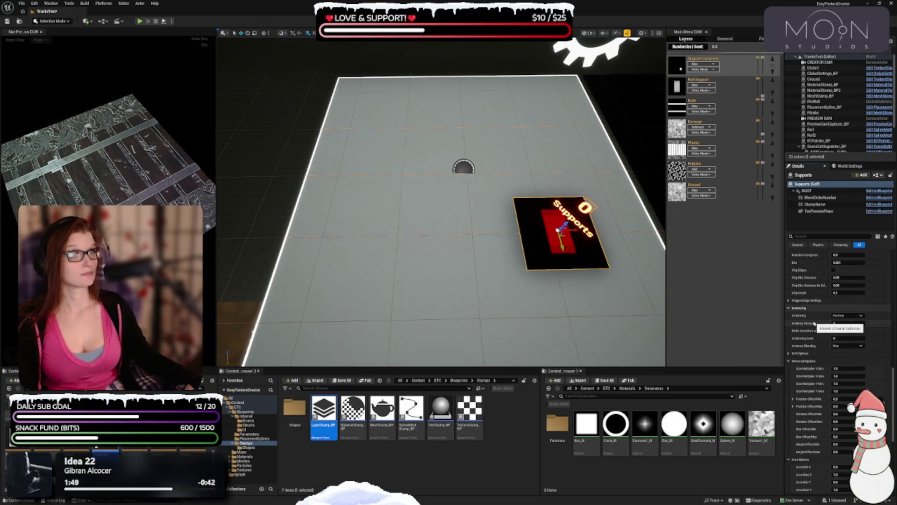
click(840, 316)
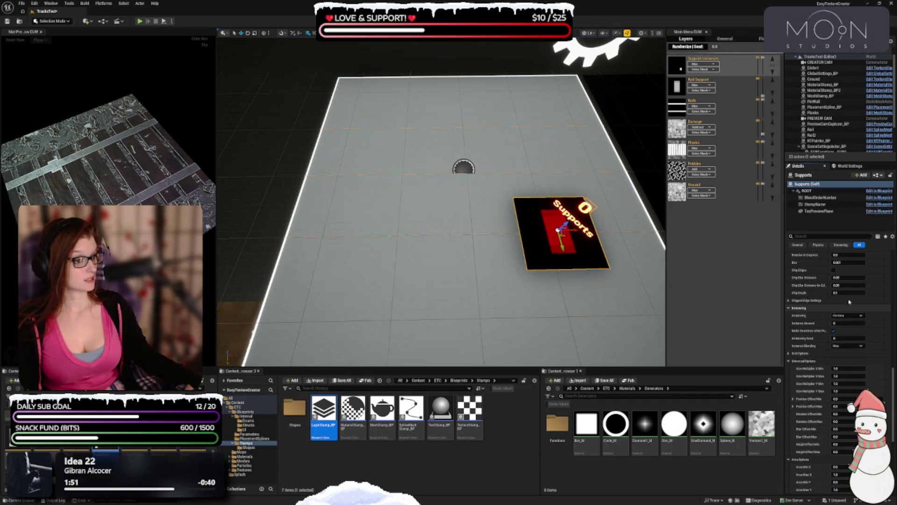
click(842, 323)
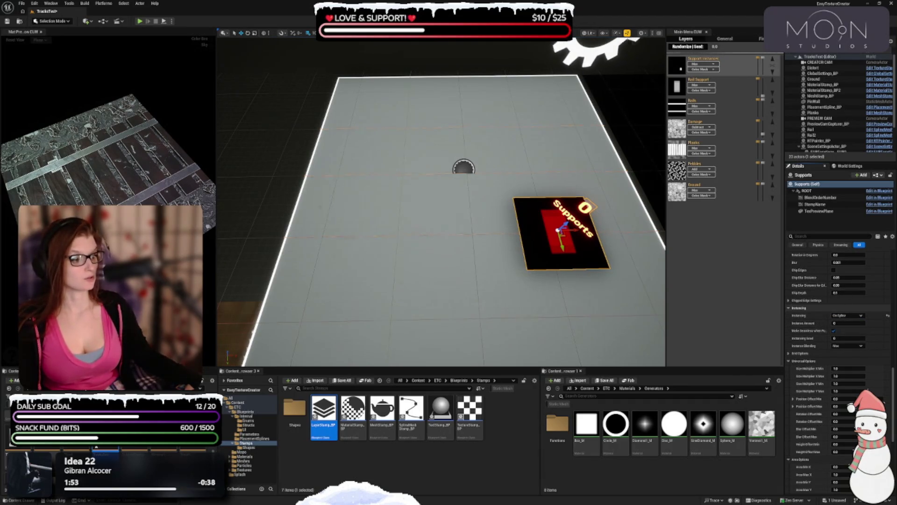
click(842, 324)
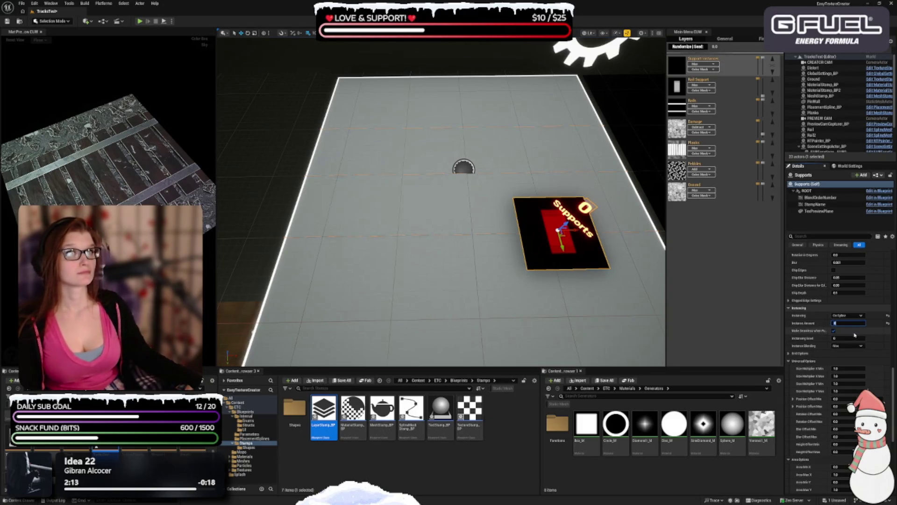
scroll(850, 346, down, 5)
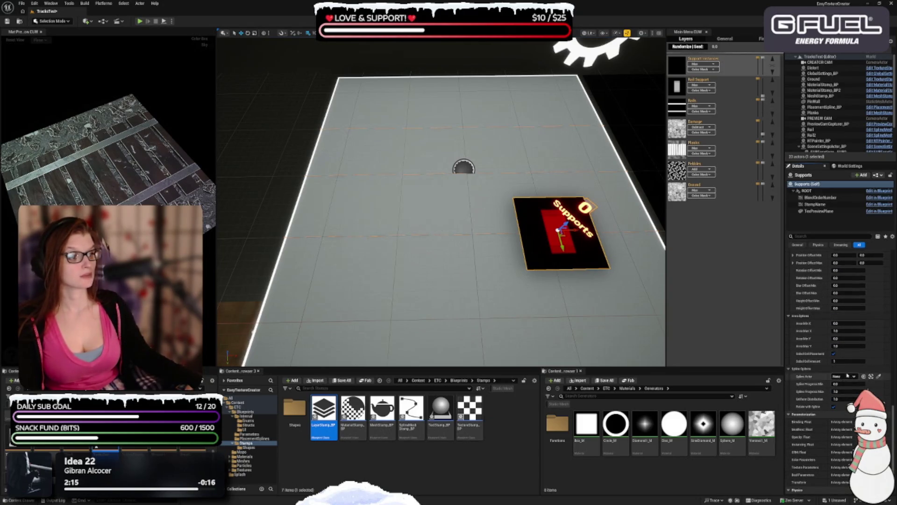
click(846, 377)
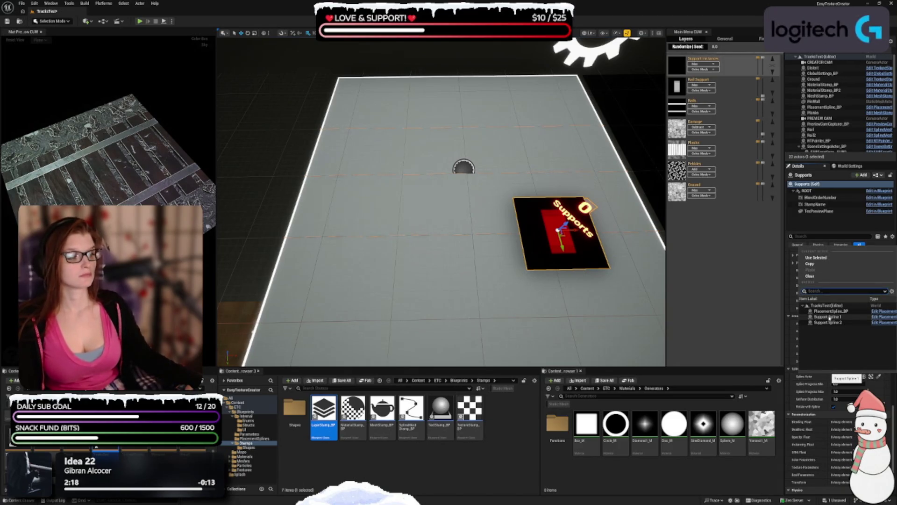
click(828, 317)
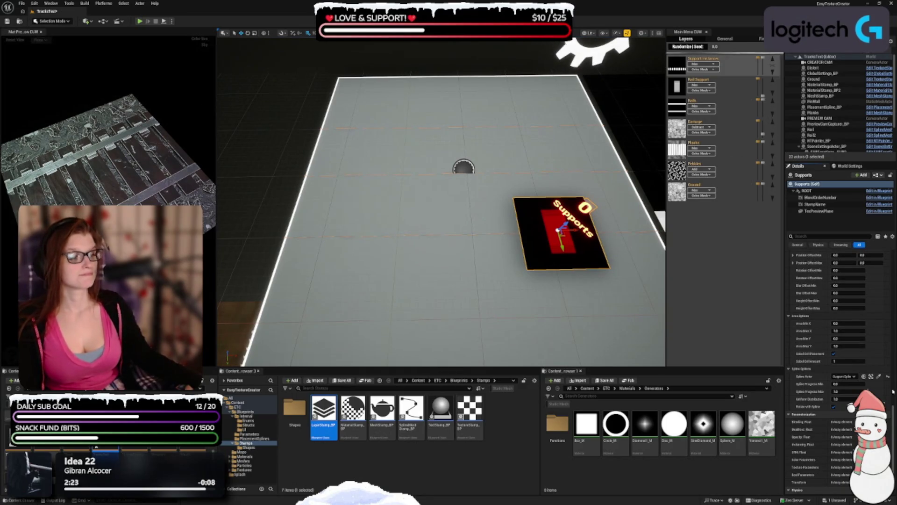
scroll(830, 456, down, 3)
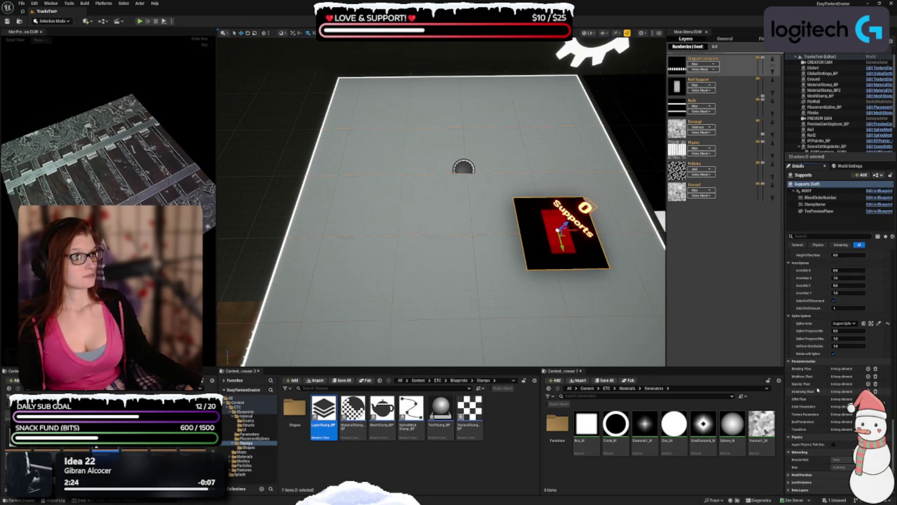
scroll(814, 397, up, 3)
scroll(813, 396, up, 4)
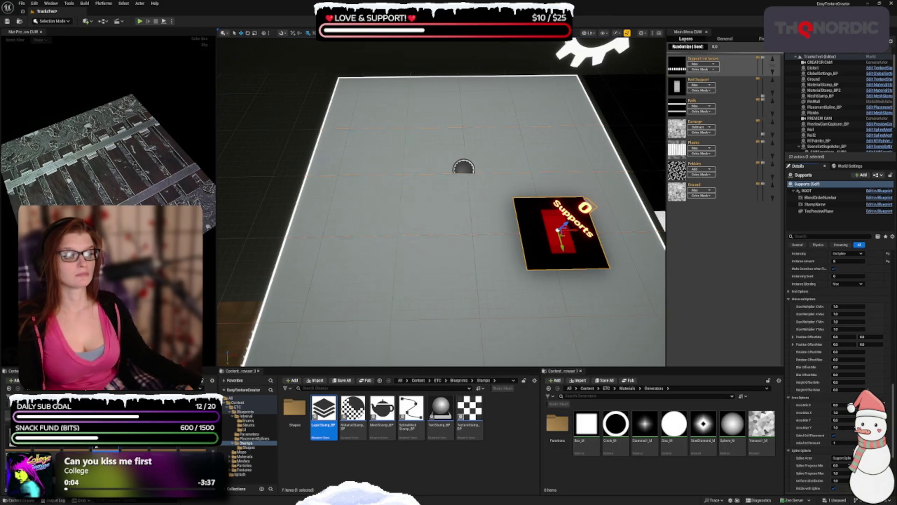
Set Size Multiplier Y Min to 2 and Position Offset Min to -0.005.
click(843, 321)
text(2)
key(Tab)
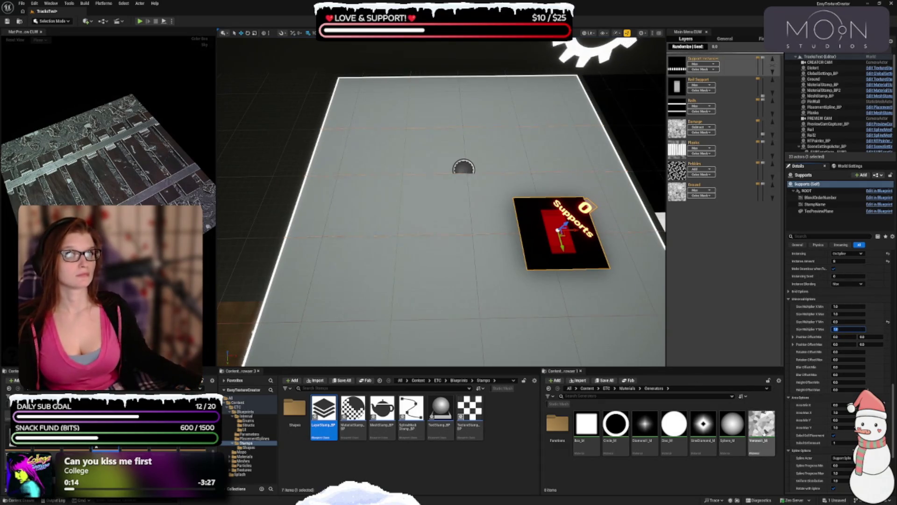
click(868, 336)
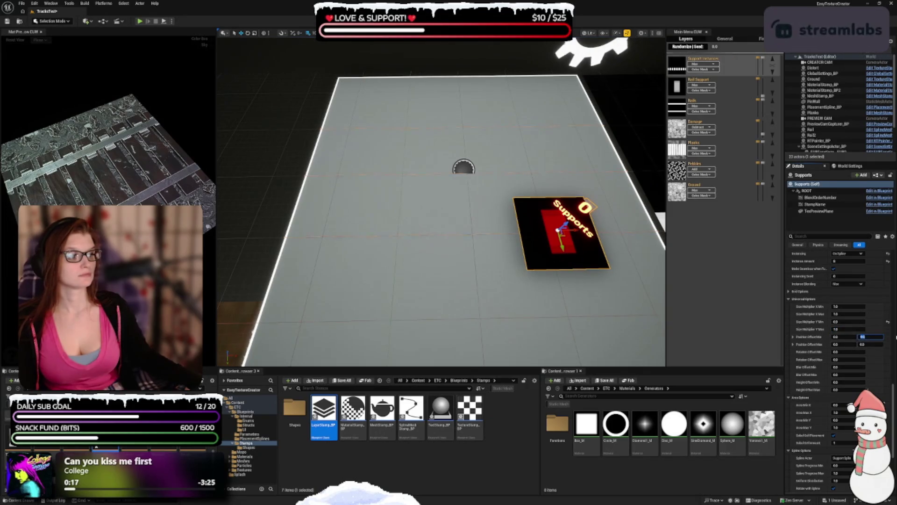
text(-100)
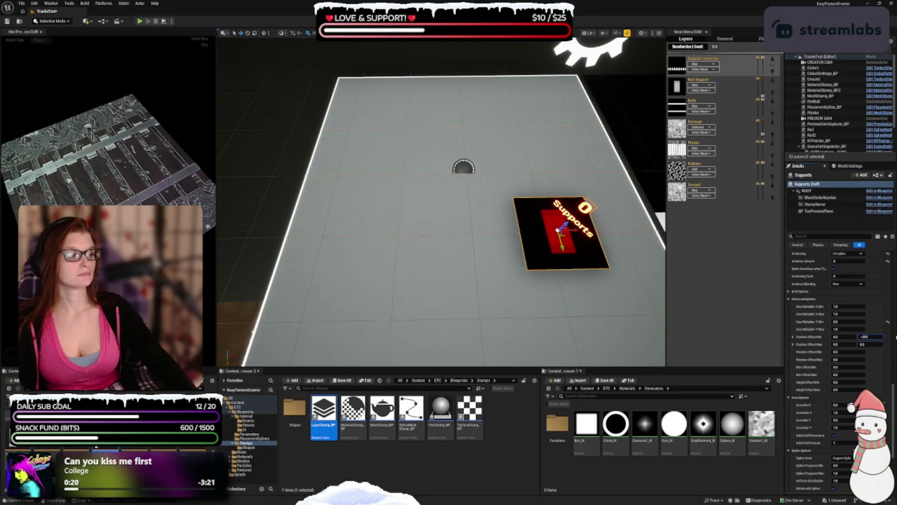
key(Tab)
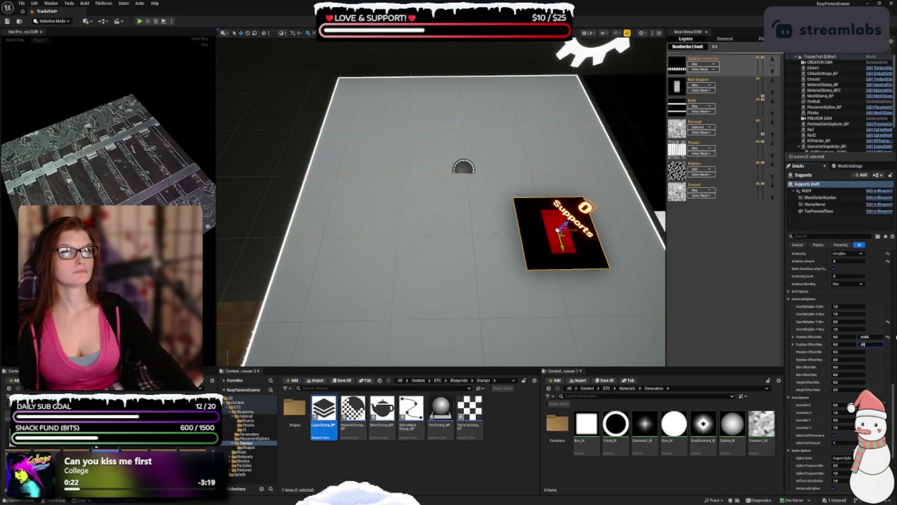
Set Position Offset Max to 0.005 and Rotation Offset Min to -1.
key(ctrl+a)
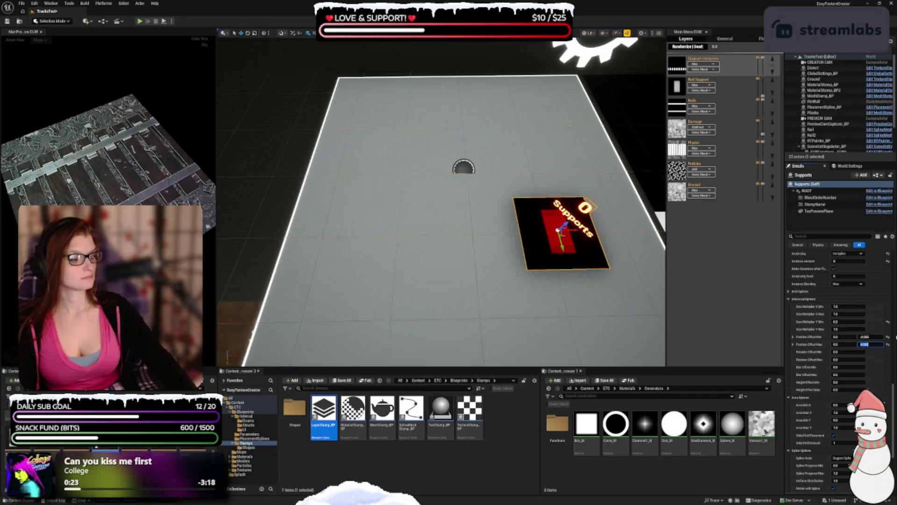
key(ctrl+a)
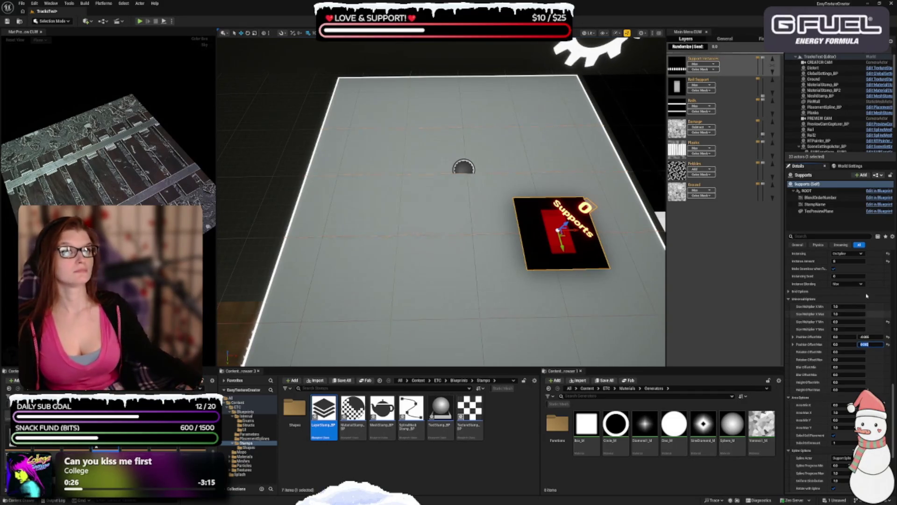
key(Tab)
text(-)
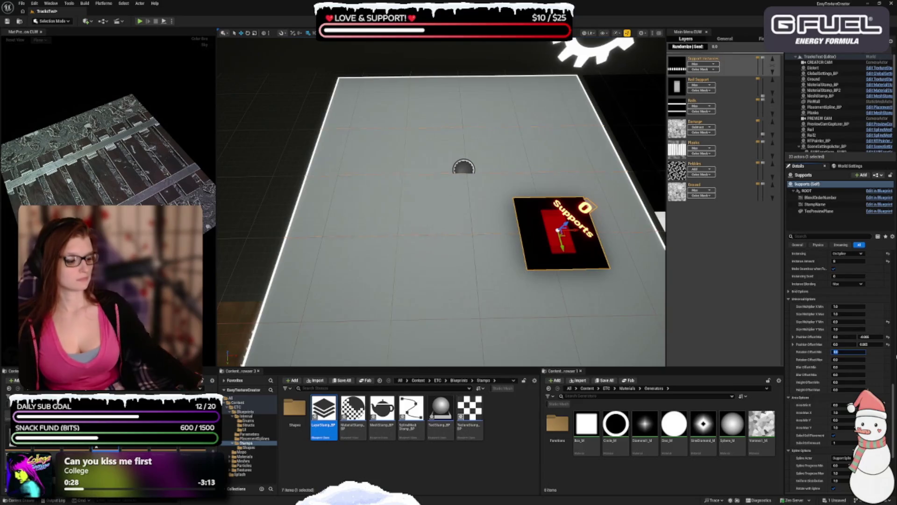
text(1)
key(Tab)
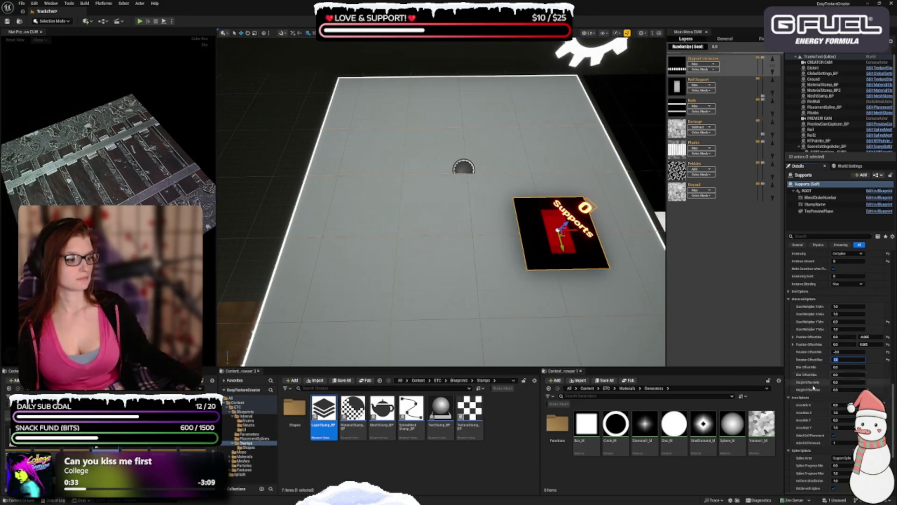
click(837, 390)
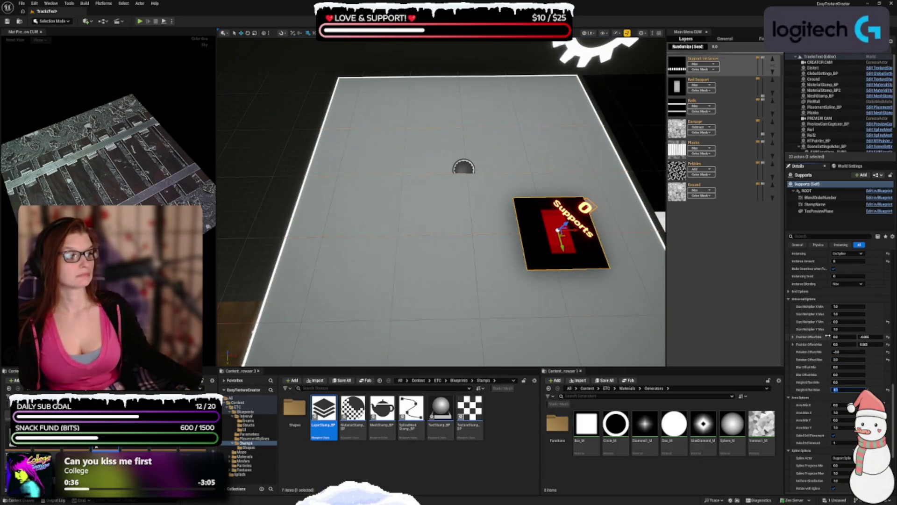
scroll(819, 322, up, 2)
Set the Supports stamp's Color Tint to a light brown recent colour.
scroll(819, 322, up, 5)
scroll(819, 321, up, 7)
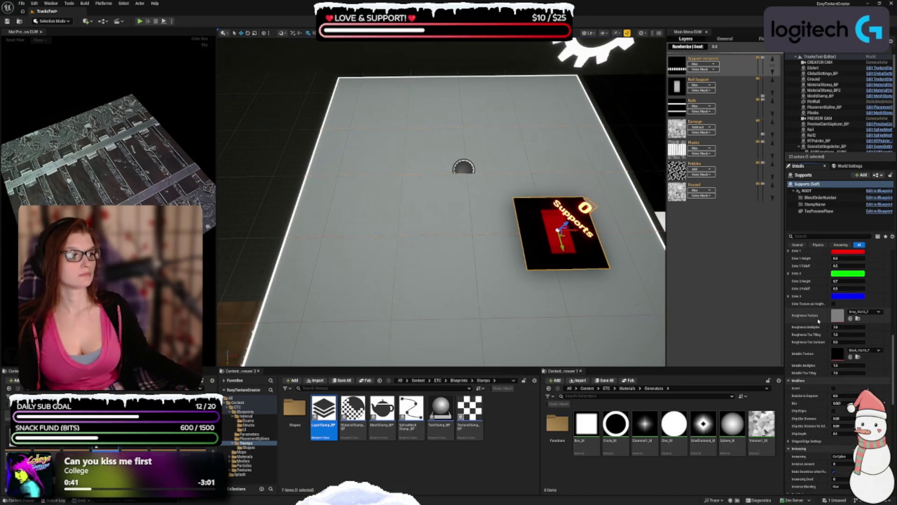
scroll(820, 321, down, 1)
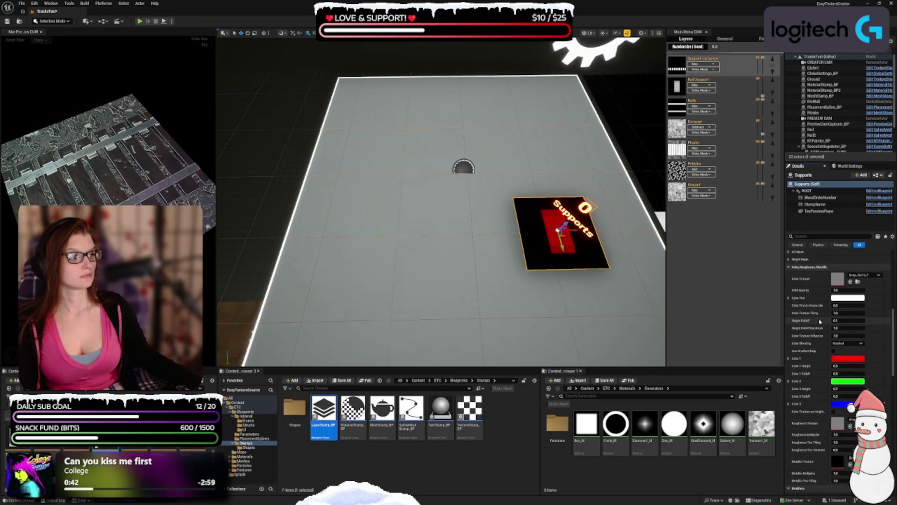
click(847, 297)
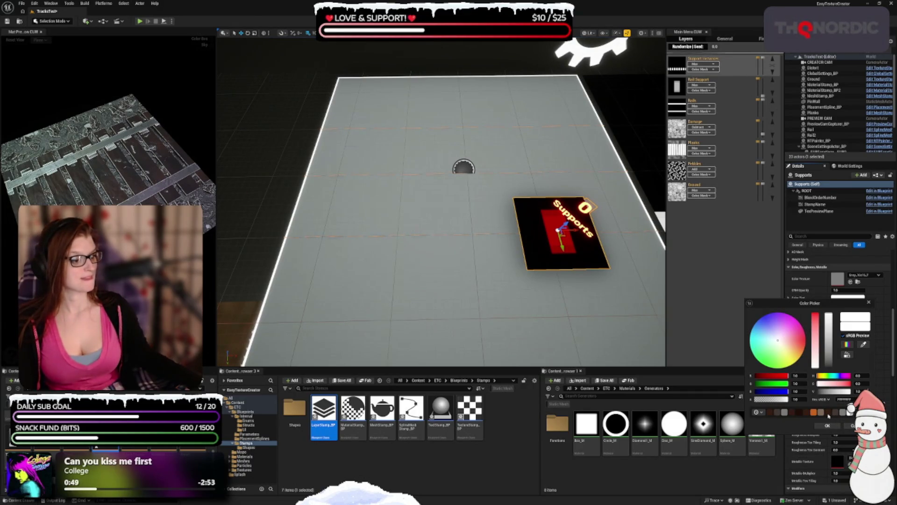
click(828, 413)
click(821, 413)
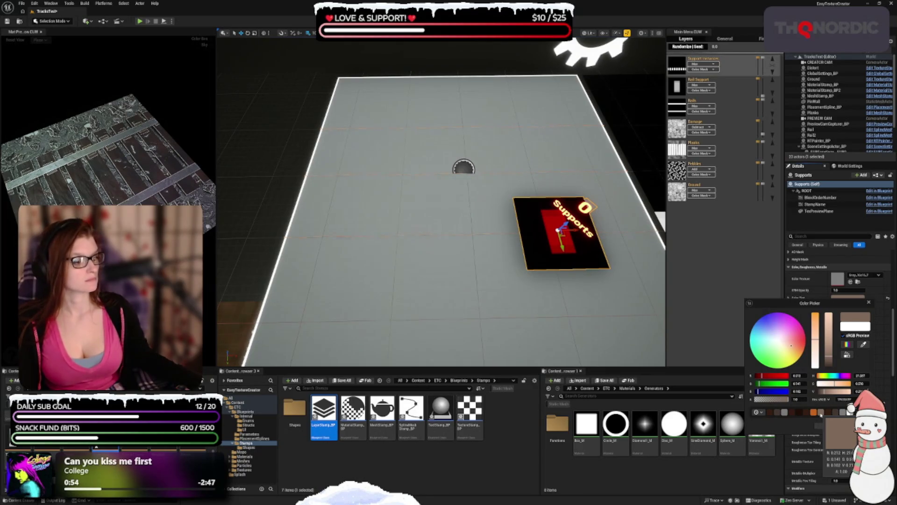
click(836, 425)
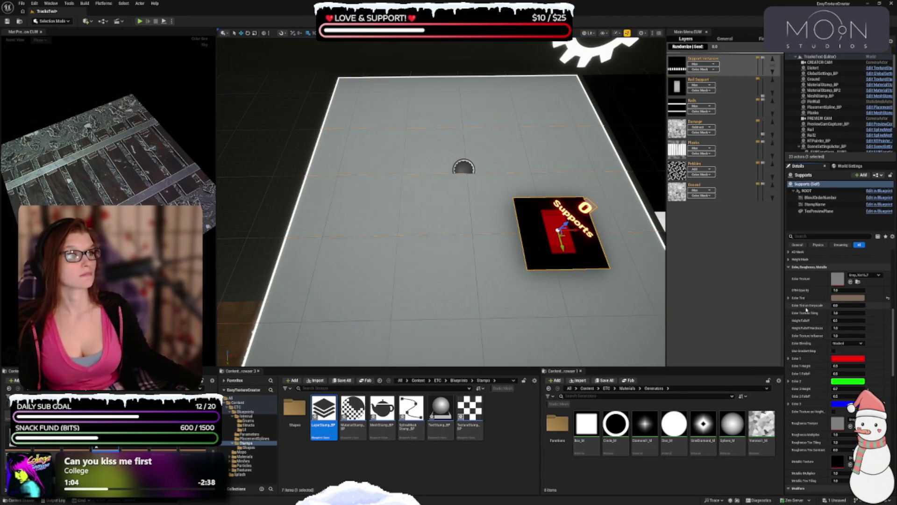
scroll(814, 299, down, 3)
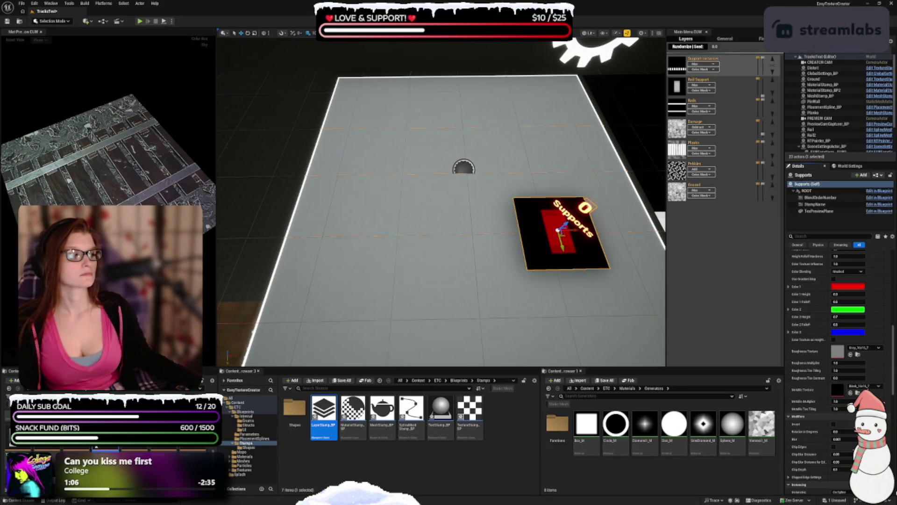
Assign Dirt_T as the Supports stamp's roughness texture and inspect the preview.
click(878, 348)
text(dirt)
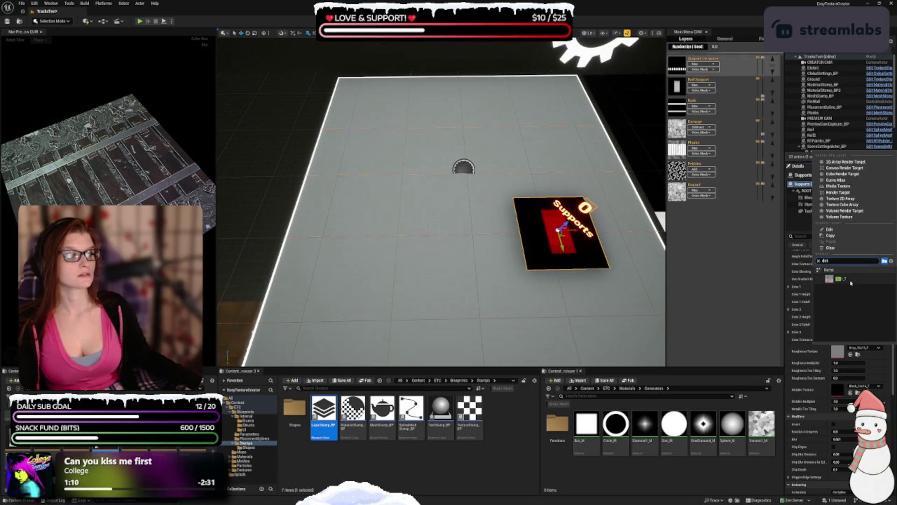
click(841, 279)
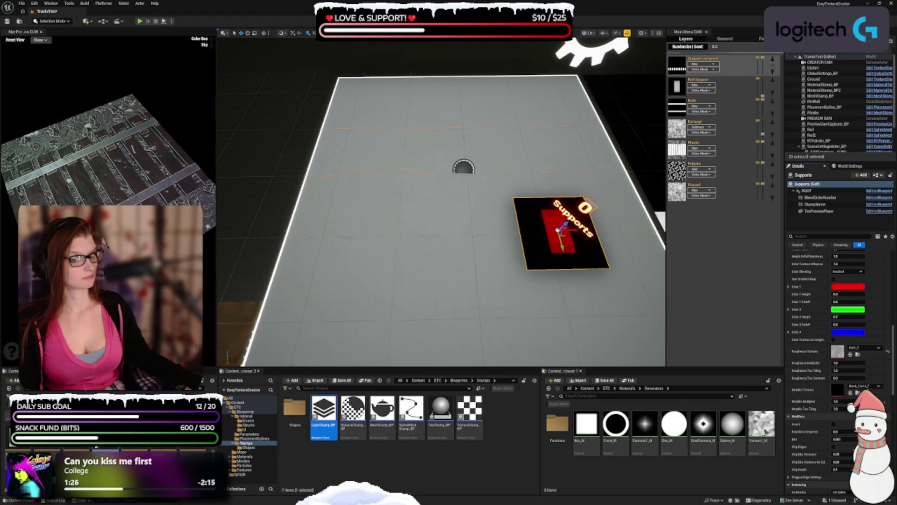
drag(108, 159, 132, 142)
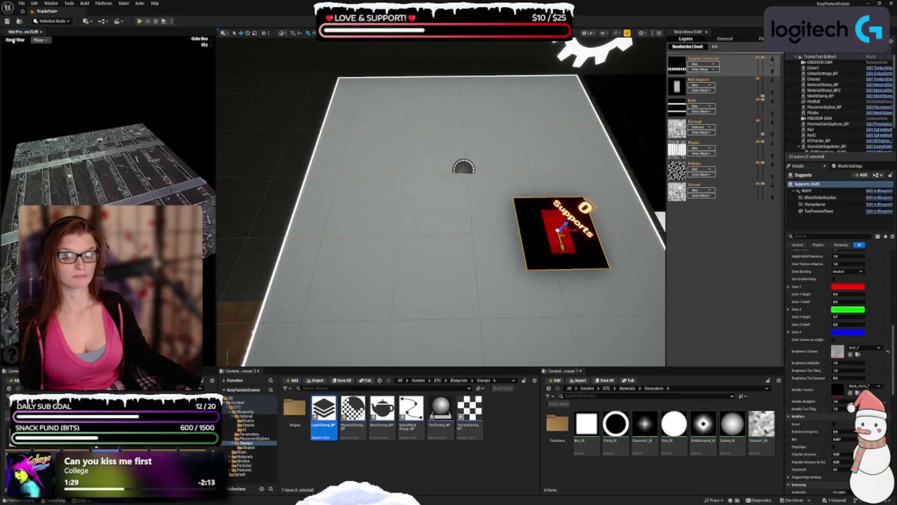
scroll(37, 136, down, 3)
mouse_move(66, 184)
mouse_down()
mouse_move(94, 173)
mouse_move(117, 187)
mouse_move(131, 182)
mouse_up()
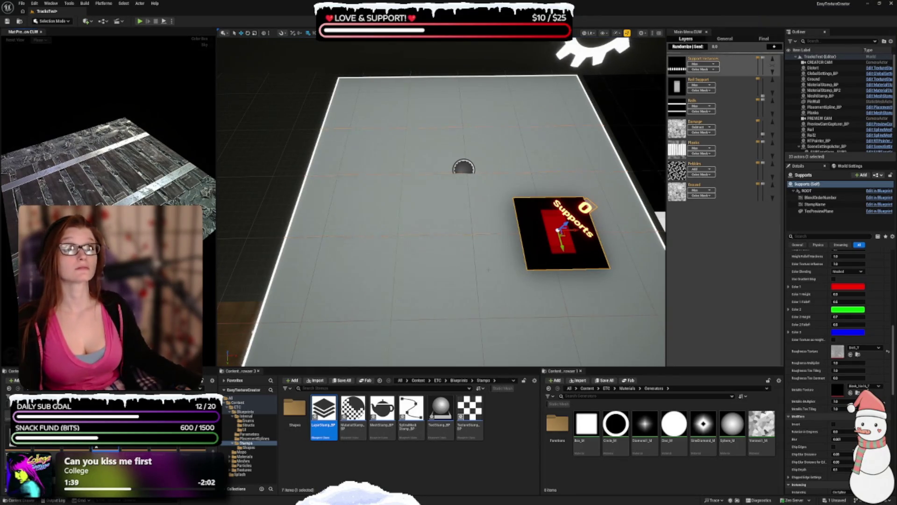
Select the Rail Support layer to show MaterialStamp_BP and MaterialStamp_BP2 on the canvas.
scroll(818, 357, down, 3)
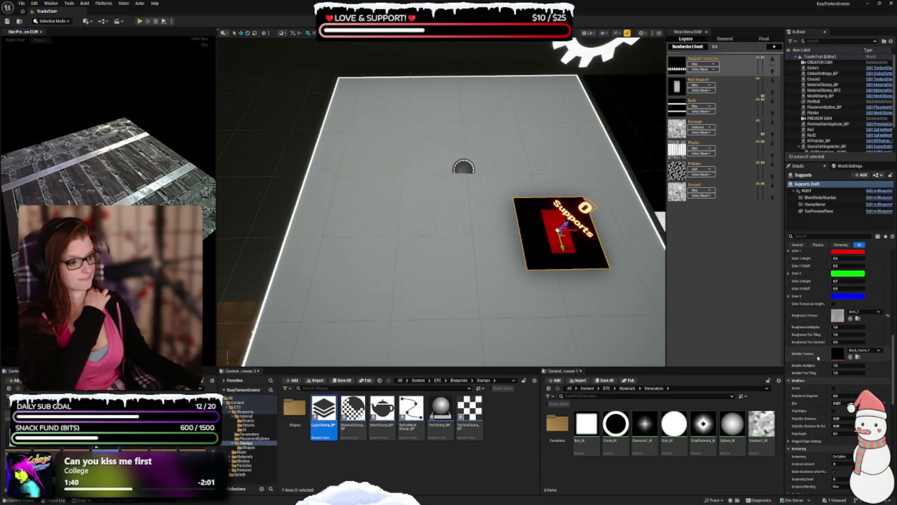
scroll(818, 358, up, 5)
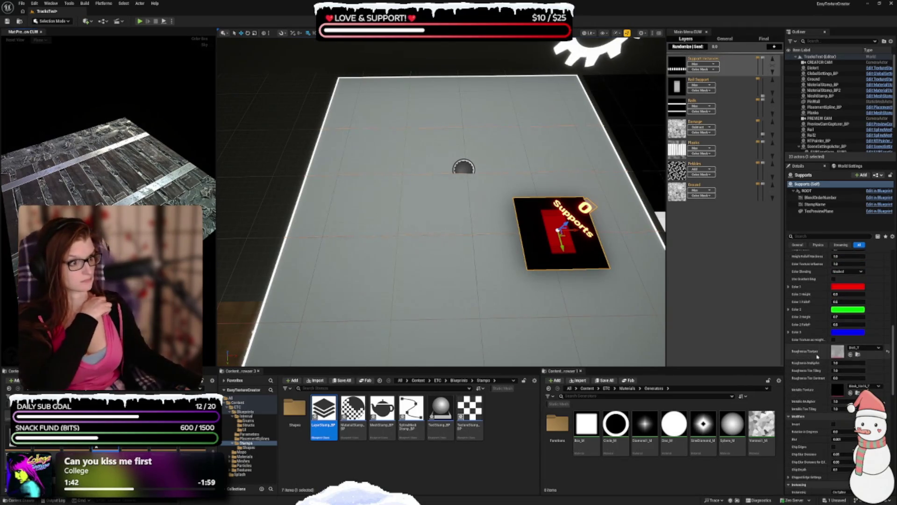
scroll(812, 351, up, 15)
scroll(808, 343, up, 3)
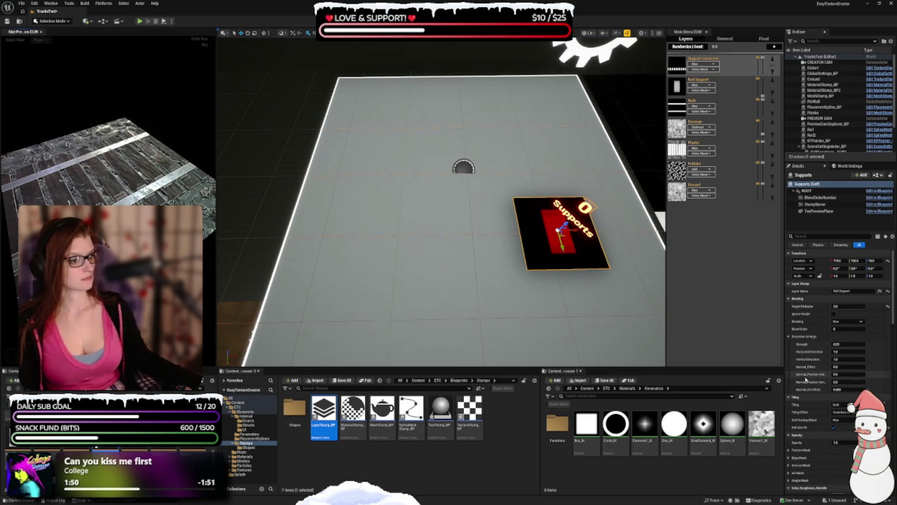
mouse_move(804, 368)
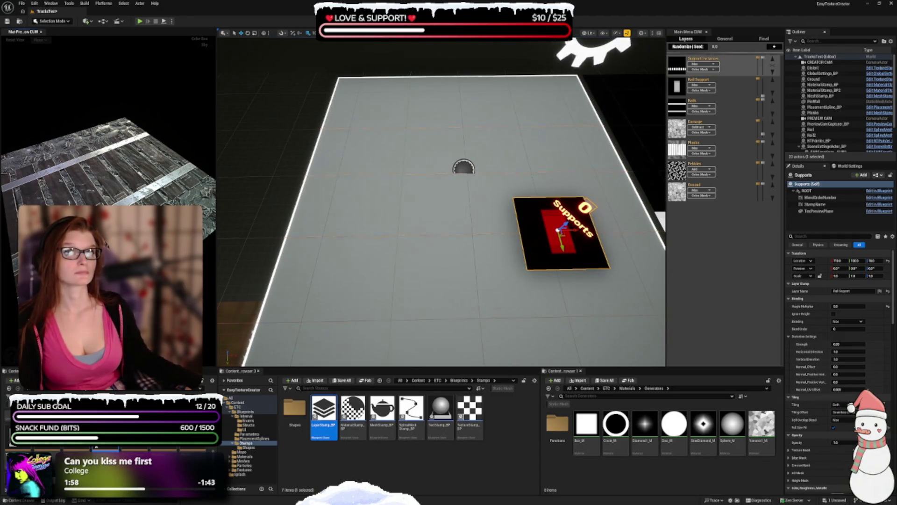
click(676, 87)
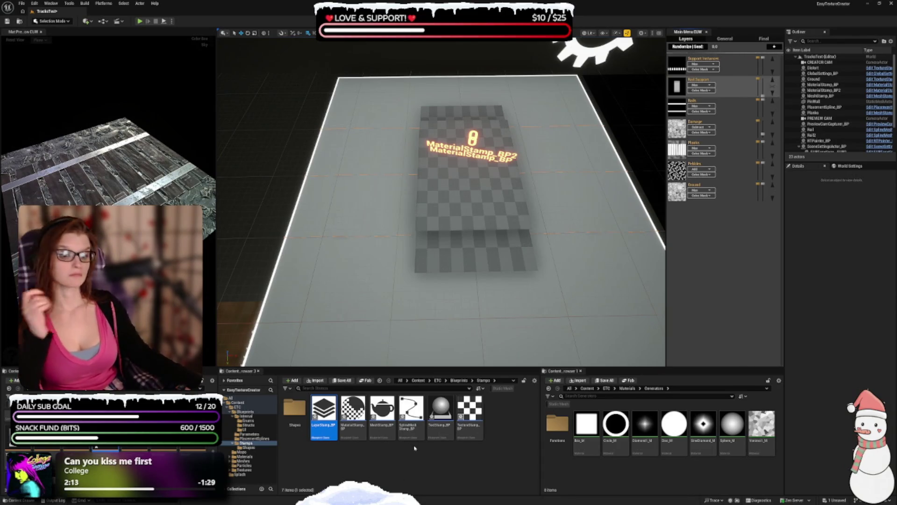
Place a new material stamp on the canvas's right side and enable Use Static Material.
click(353, 423)
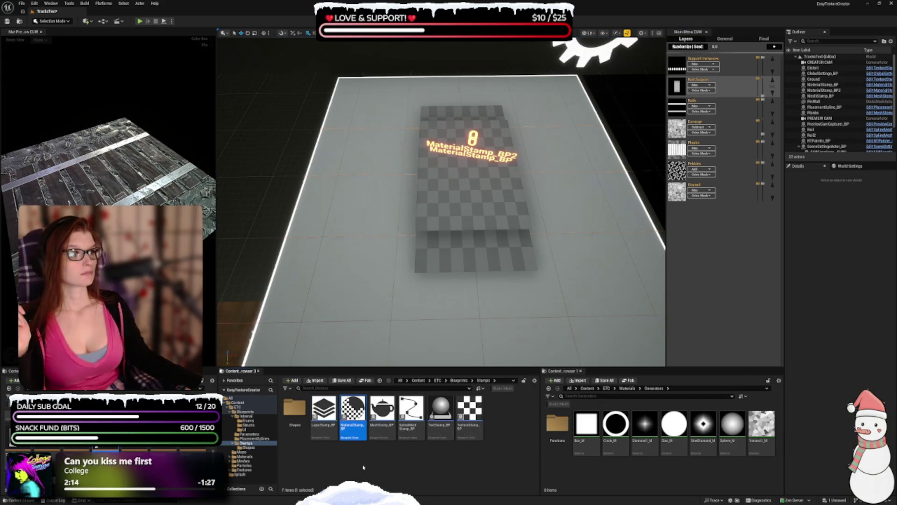
mouse_move(489, 310)
mouse_down()
mouse_move(486, 267)
mouse_move(607, 260)
mouse_move(603, 269)
mouse_up()
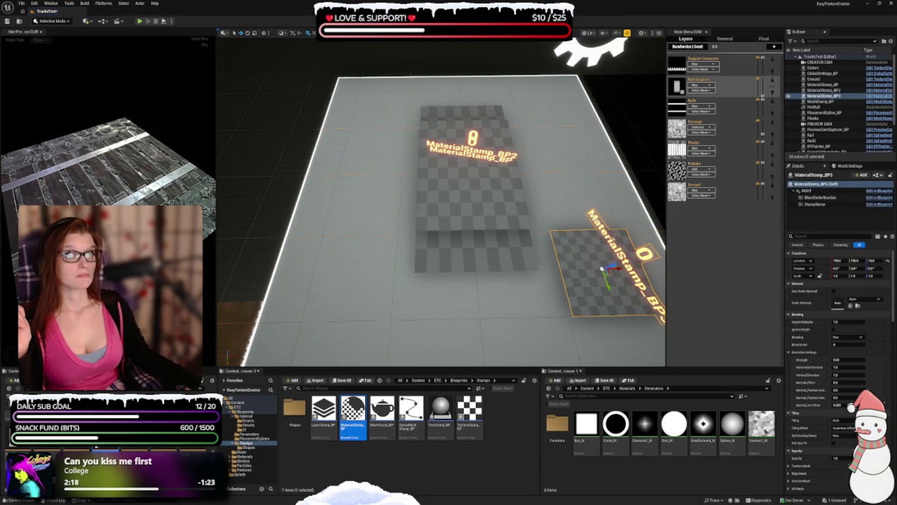
click(834, 291)
click(853, 299)
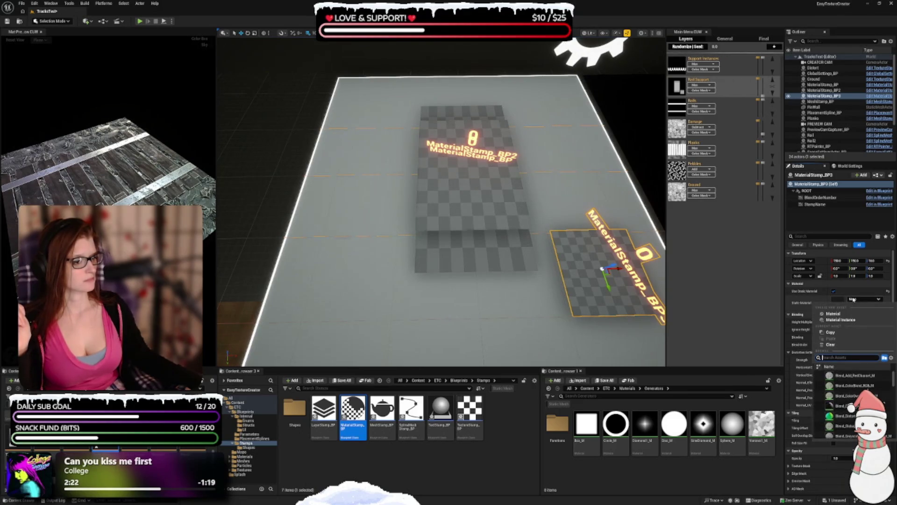
key(Escape)
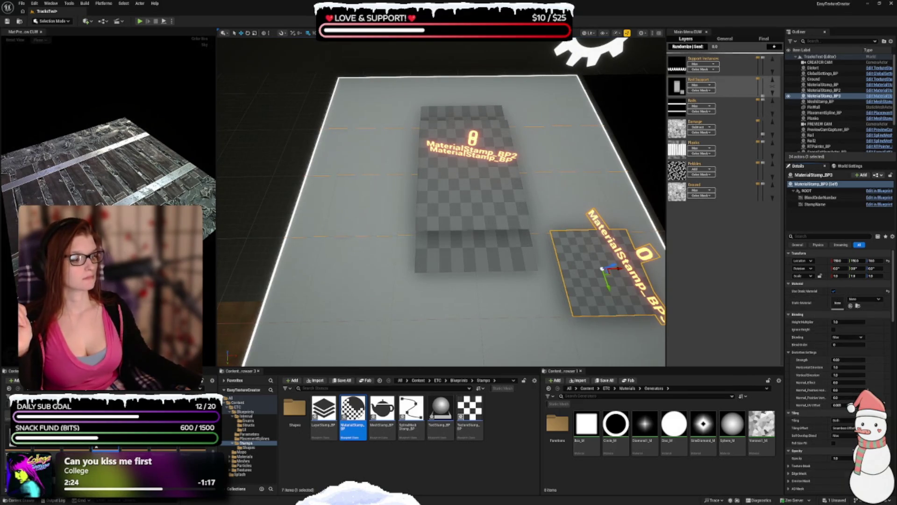
Assign the Disc_M material to the stamp and set its Location X to 0.
click(860, 299)
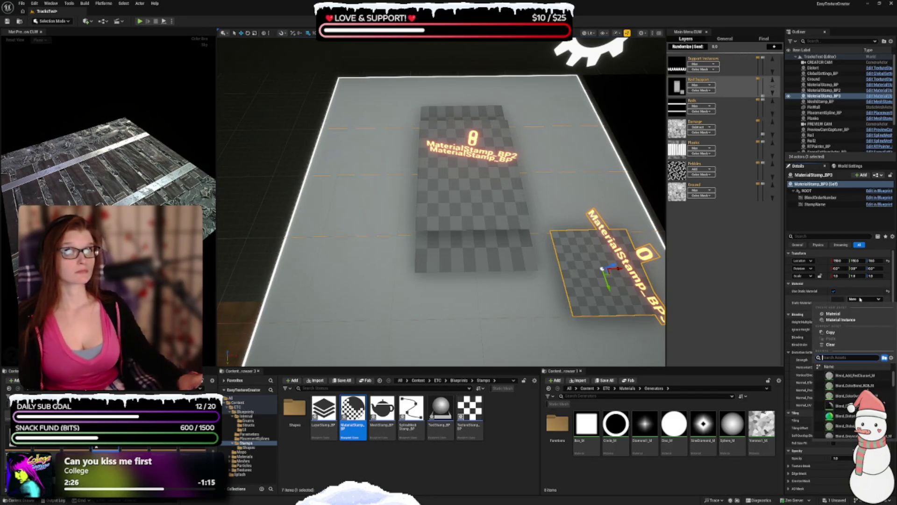
text(circ)
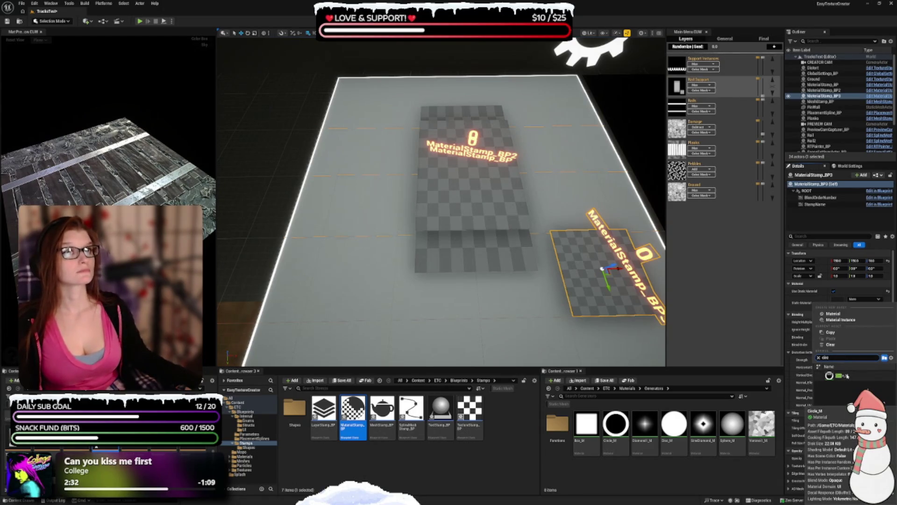
key(Escape)
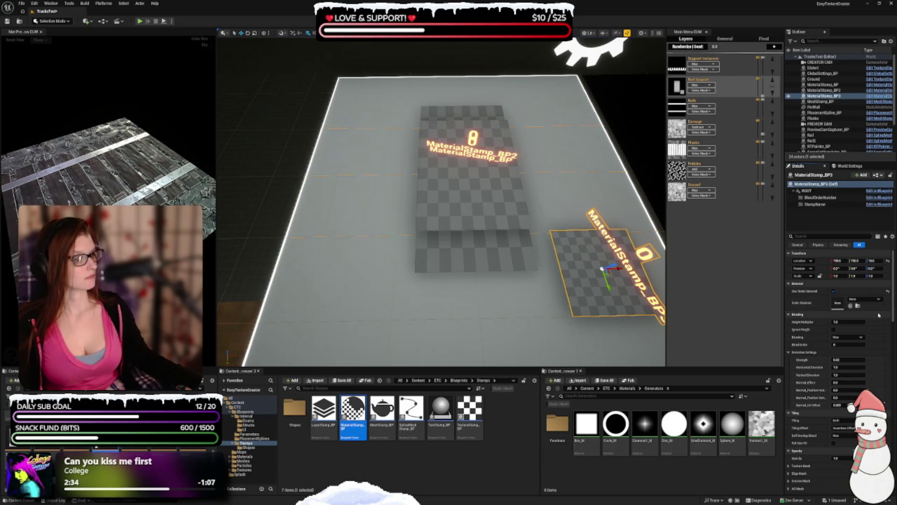
click(865, 299)
text(d)
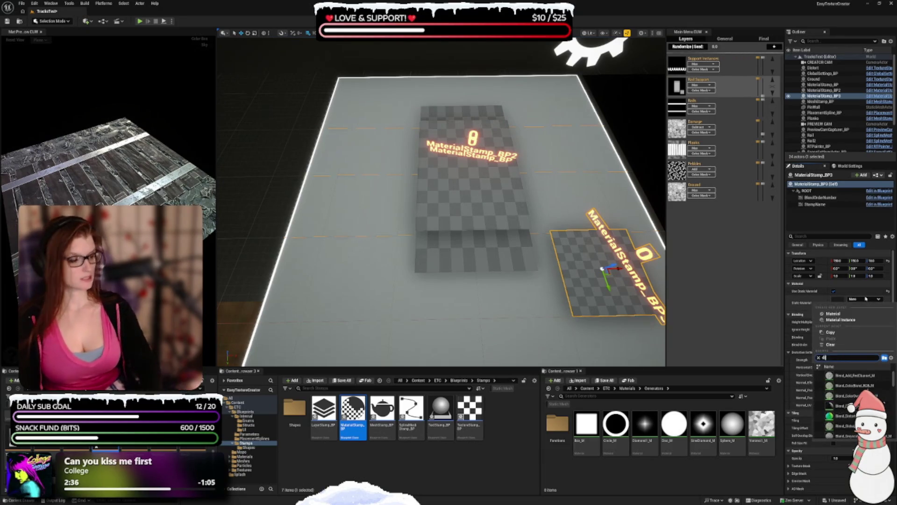
text(isc)
click(847, 381)
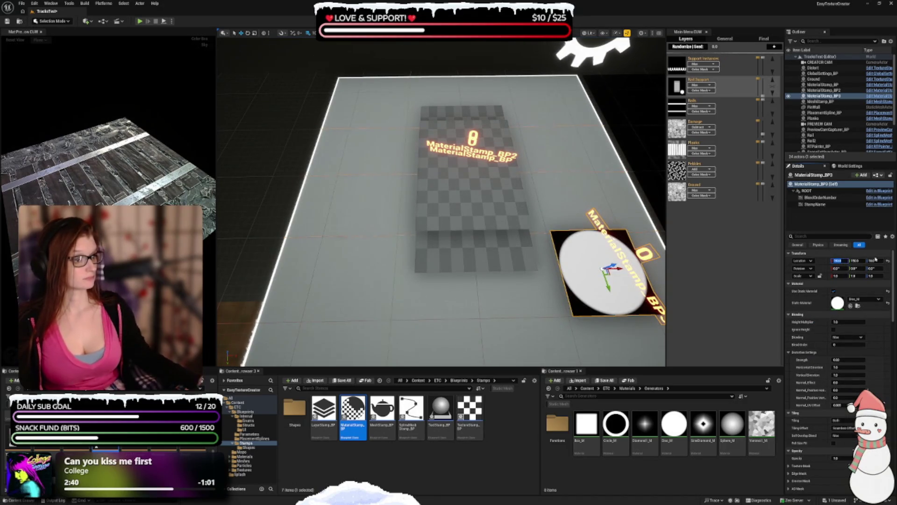
text(0)
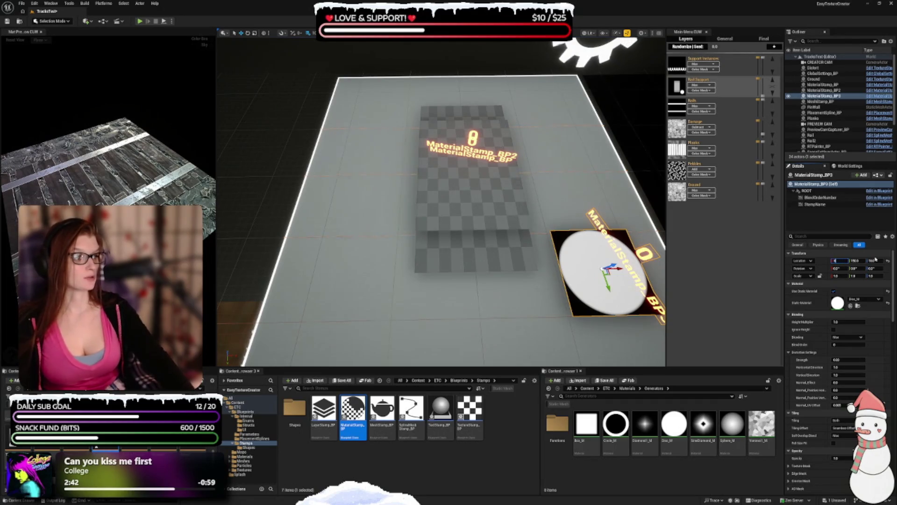
key(Tab)
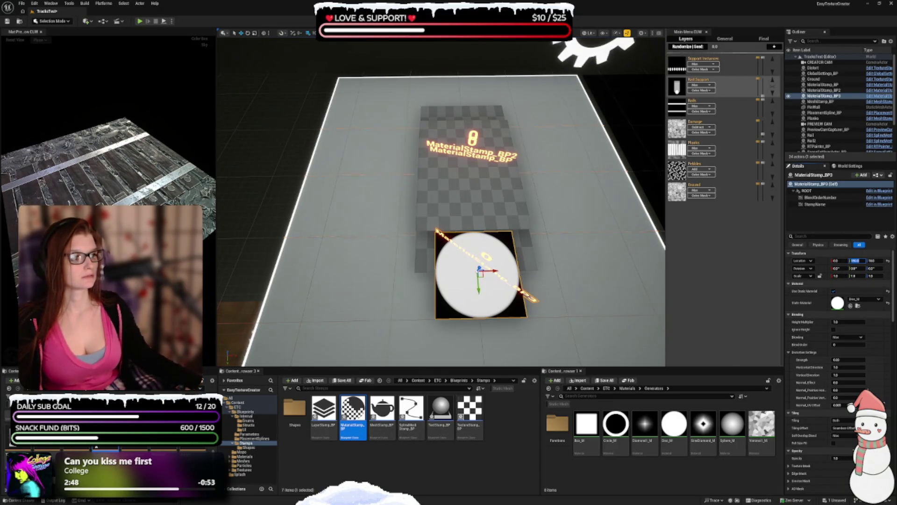
Sink the disc stamp halfway with Location Z and move it to Location Y 1400.
click(872, 260)
text(5)
key(Return)
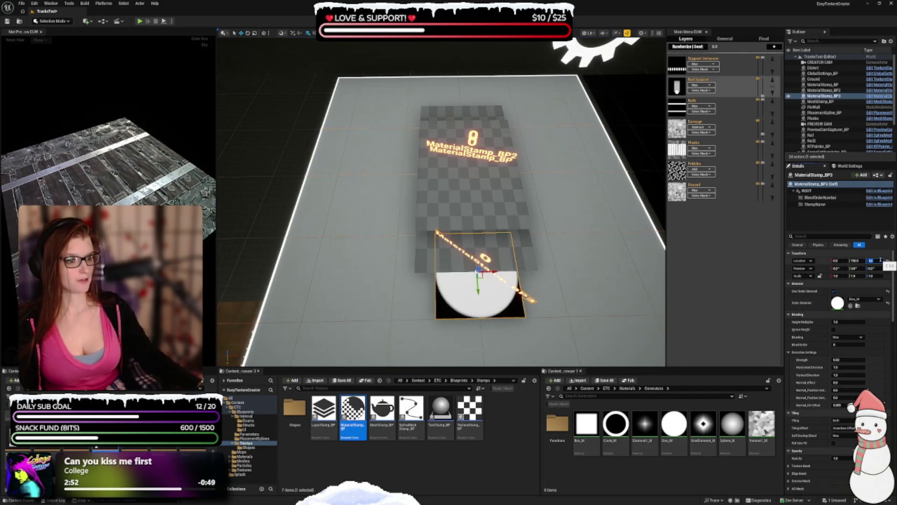
click(854, 260)
text(1400)
key(Return)
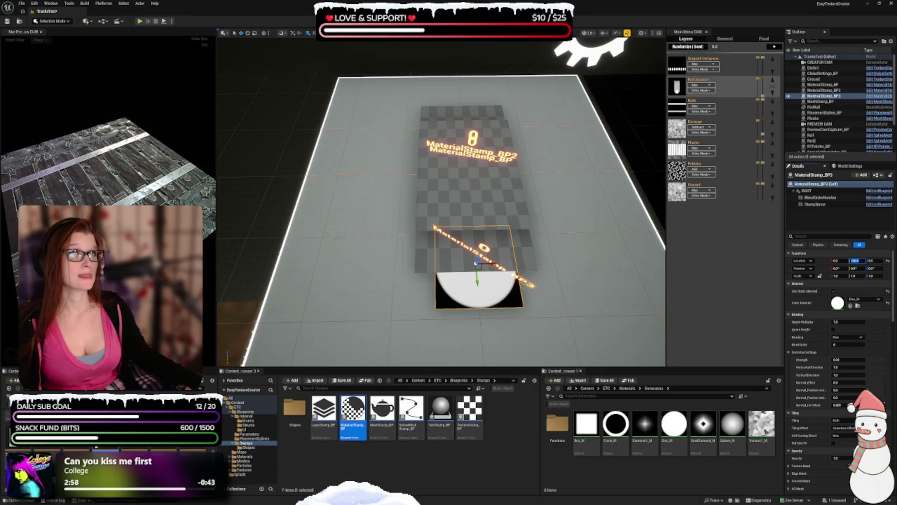
Scale the disc stamp to 0.7 in X and Y with a 0.5 height multiplier.
click(836, 275)
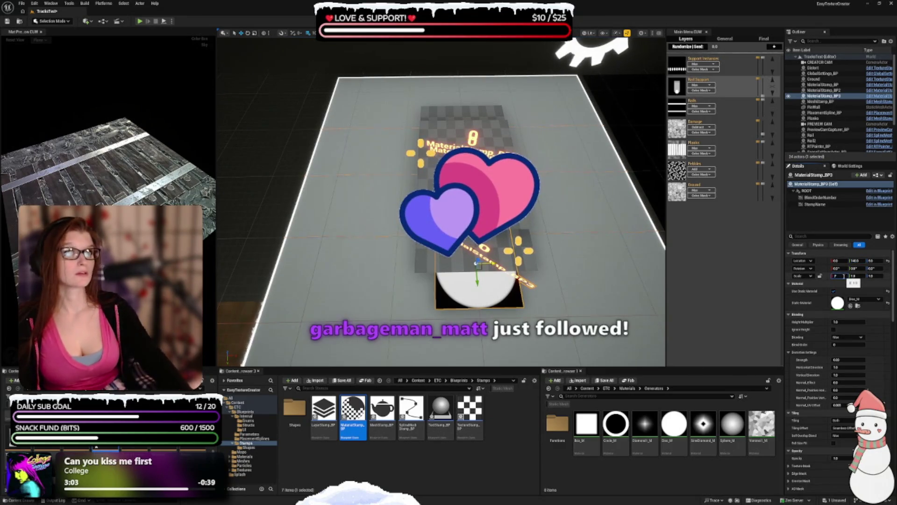
text(0.7)
key(Tab)
text(0.7)
key(Return)
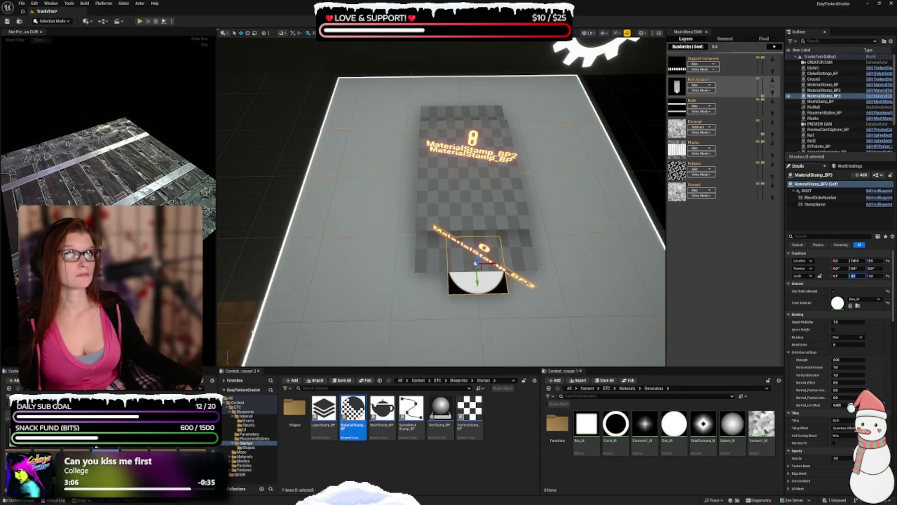
click(862, 321)
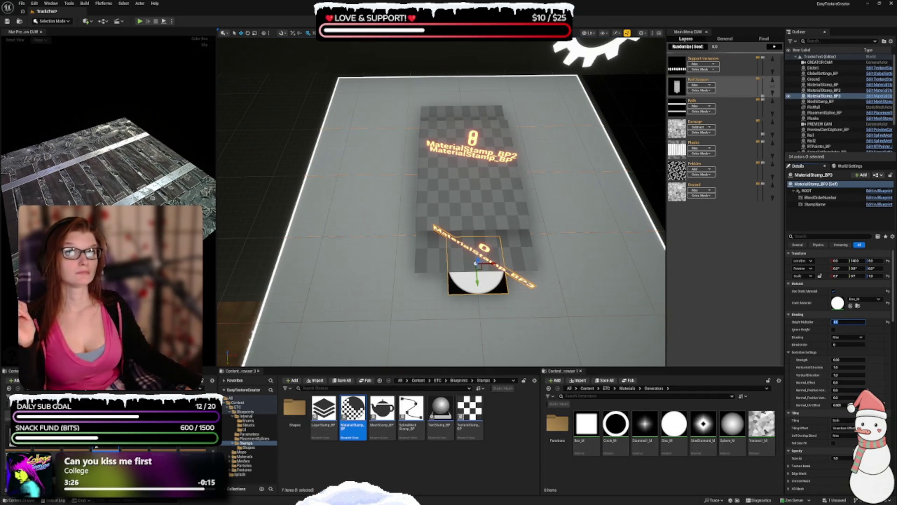
key(Return)
Duplicate the disc stamp to the floor's far edge as MaterialStamp_BP4.
mouse_move(442, 203)
mouse_down()
mouse_move(402, 196)
mouse_move(402, 224)
mouse_move(467, 249)
mouse_up()
mouse_move(532, 192)
mouse_down()
mouse_move(352, 211)
mouse_move(437, 213)
mouse_up()
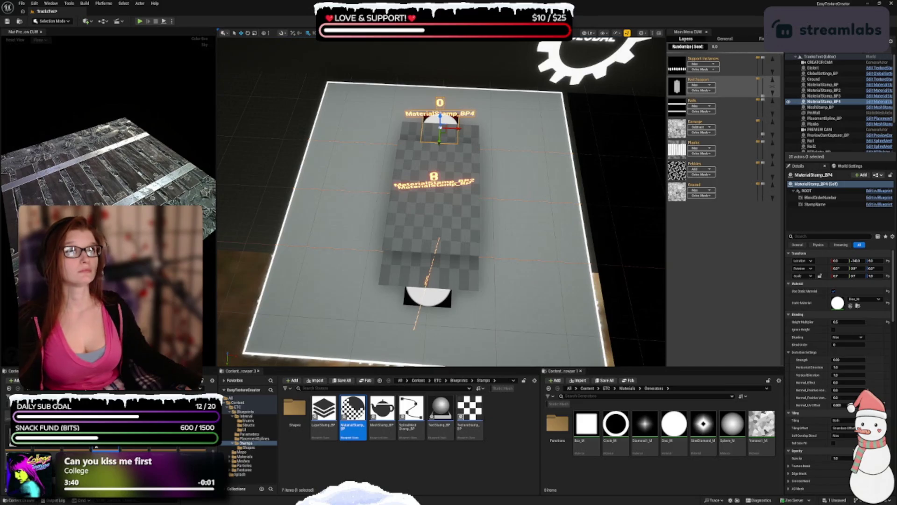
click(671, 68)
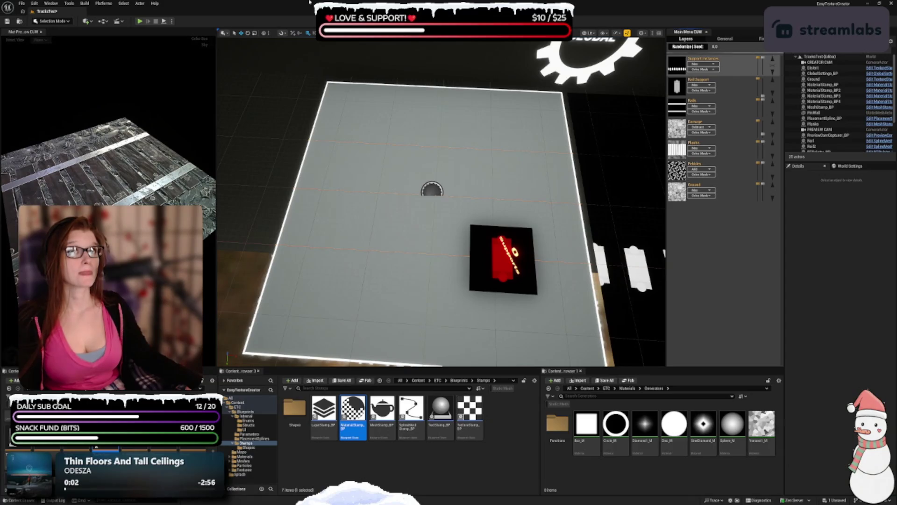
Duplicate the red Supports stamp as Supports2, shifted to the left.
click(480, 251)
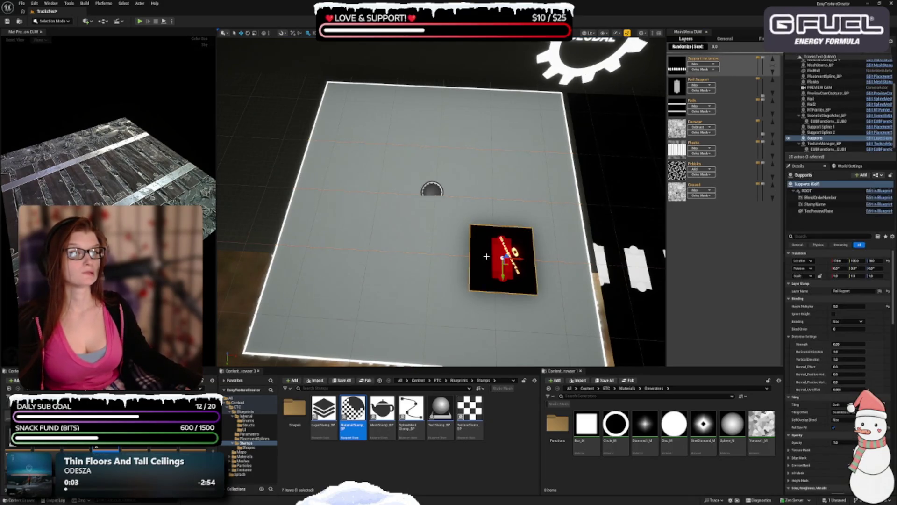
drag(516, 258, 431, 253)
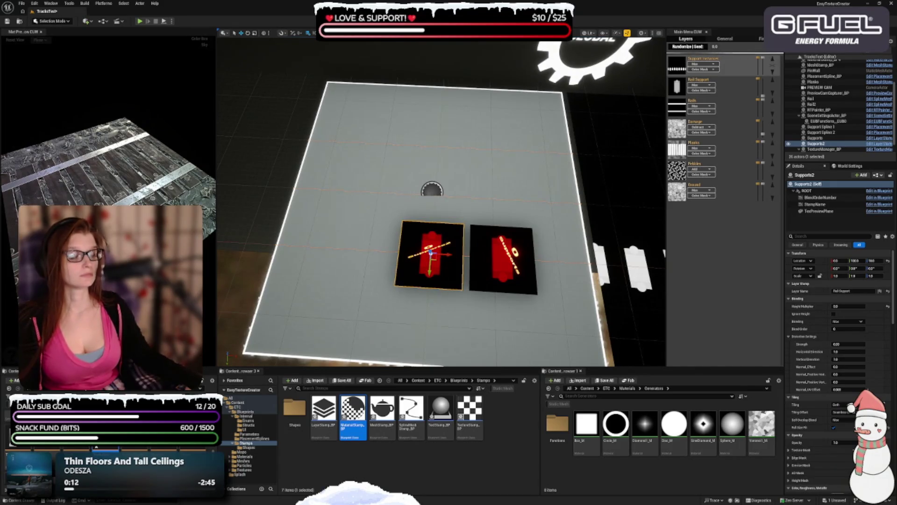
scroll(832, 282, down, 10)
scroll(832, 283, down, 10)
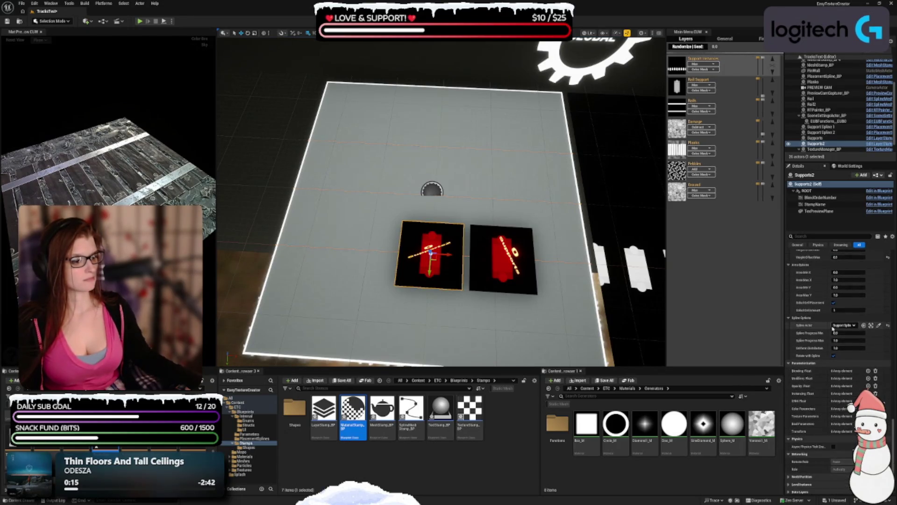
Attach Supports2 to a support spline actor and save the level.
click(838, 326)
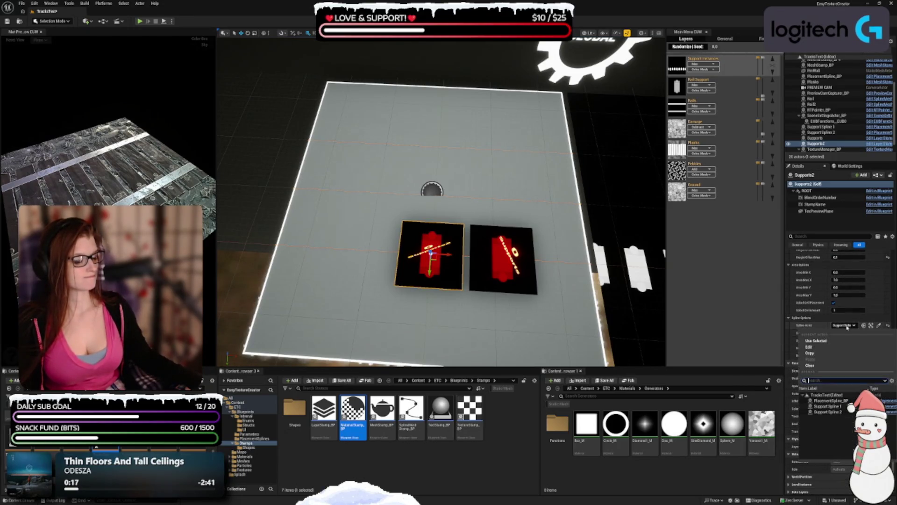
click(836, 412)
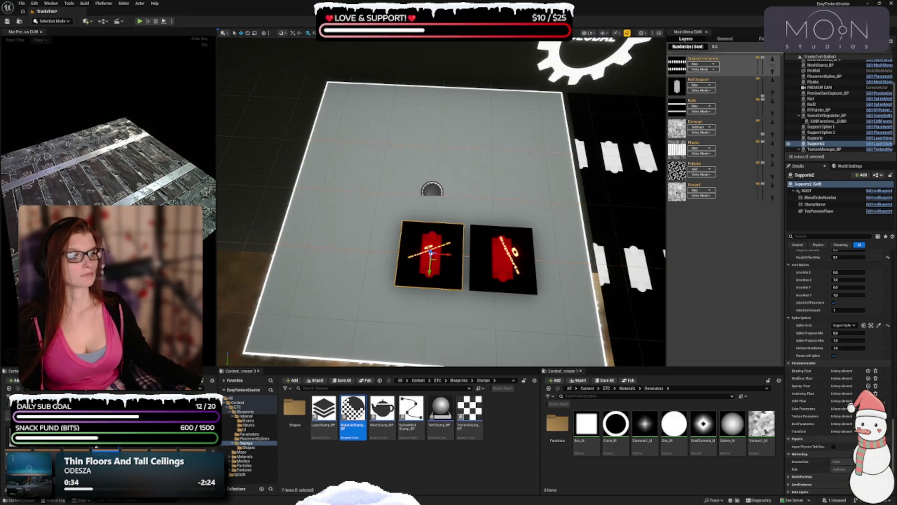
key(ctrl+s)
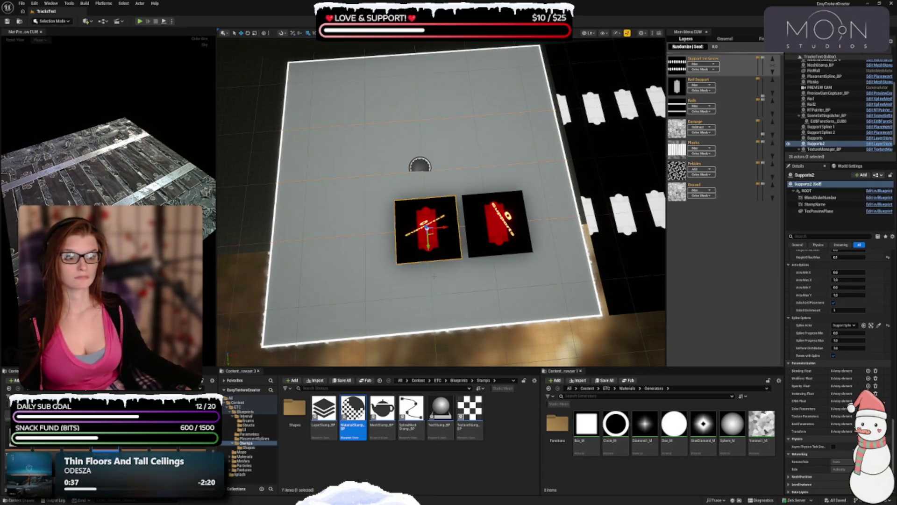
Alt-drag a copy of MeshStamp_BP down-left on the Pebbles layer and rename it 'Gold Nuggets'.
click(677, 172)
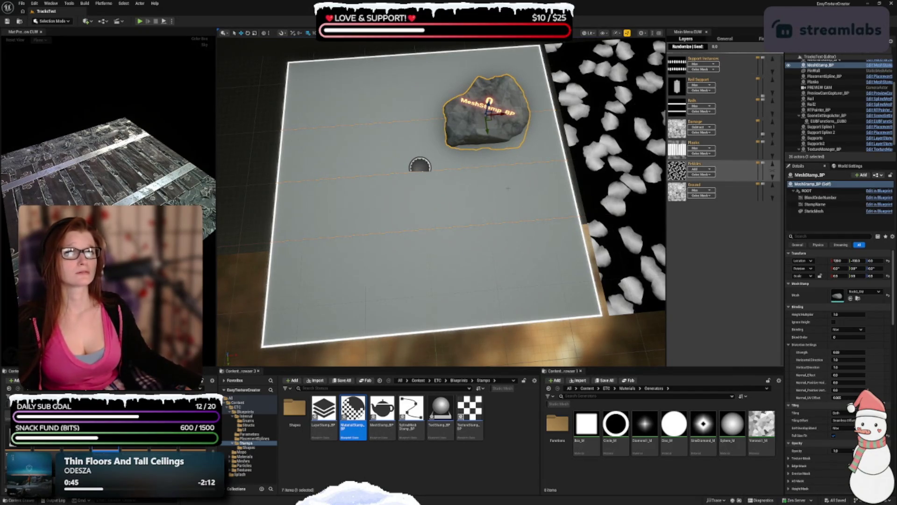
mouse_move(495, 124)
mouse_down()
mouse_move(435, 223)
mouse_move(400, 246)
mouse_up()
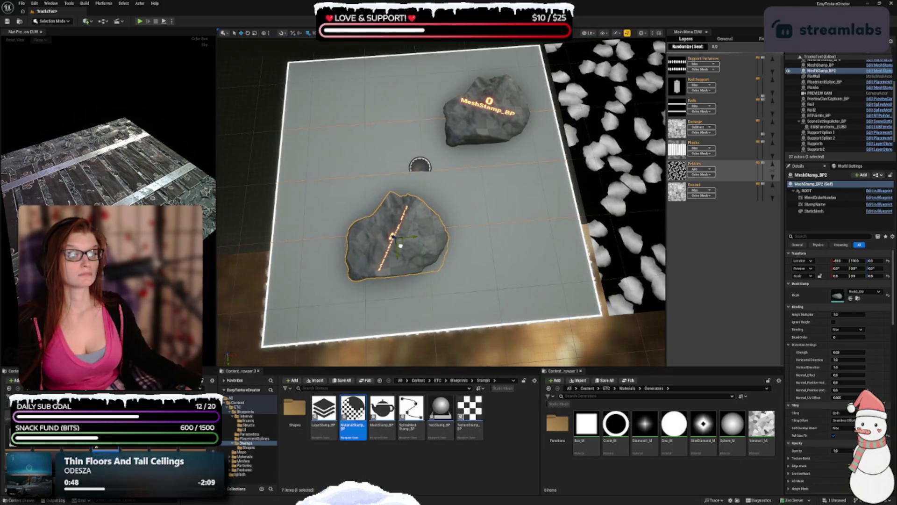
click(815, 175)
text(Gold N)
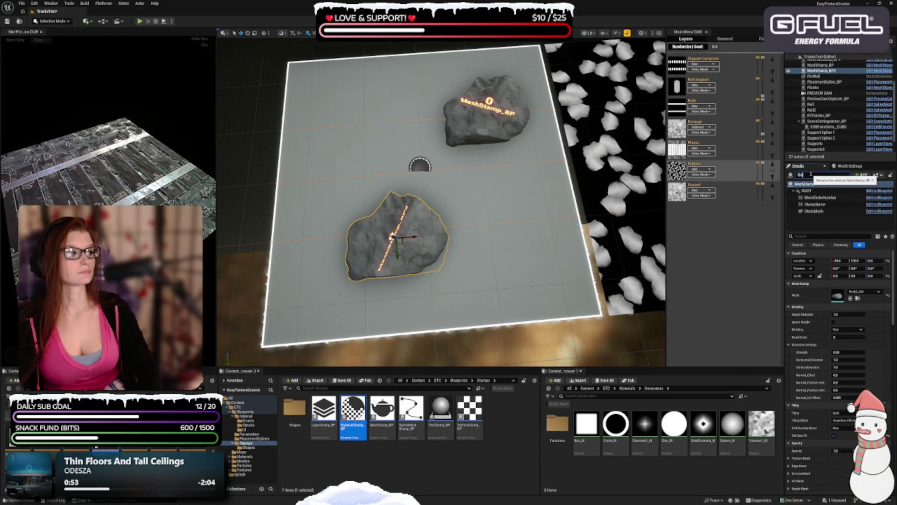
text(uggets)
key(Return)
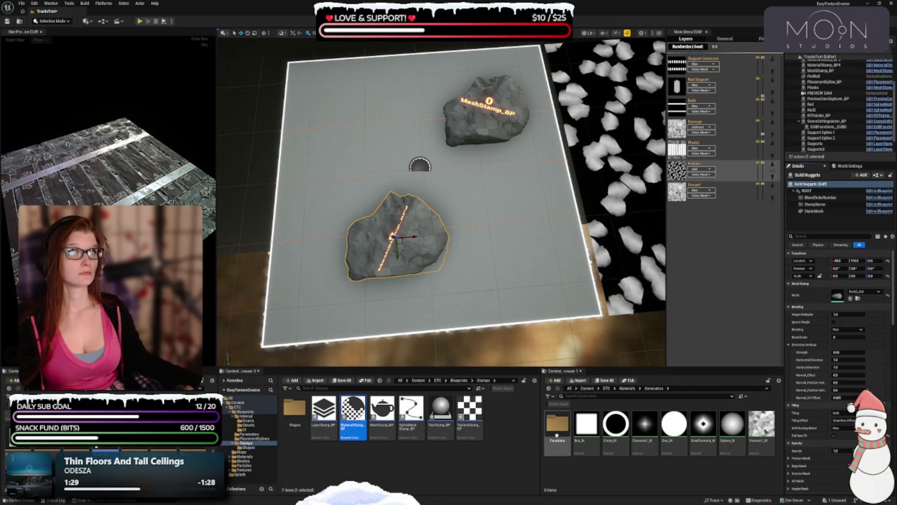
click(863, 291)
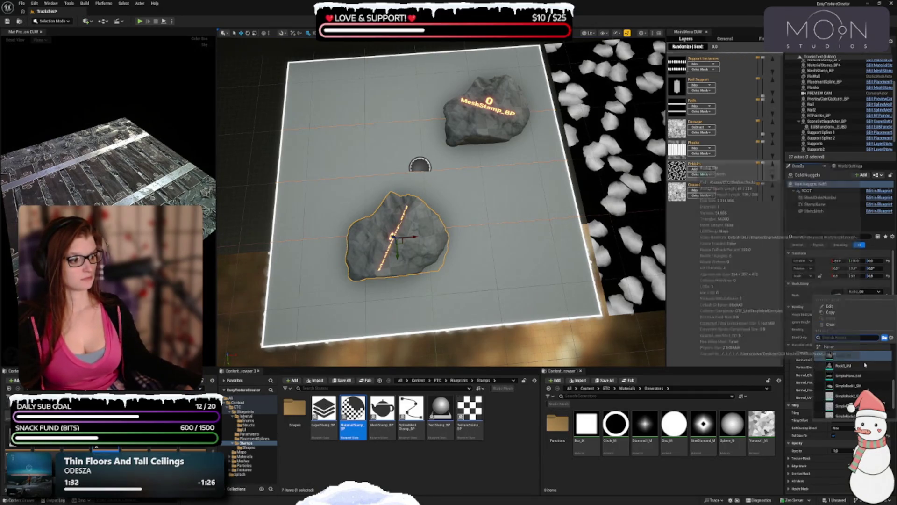
click(841, 365)
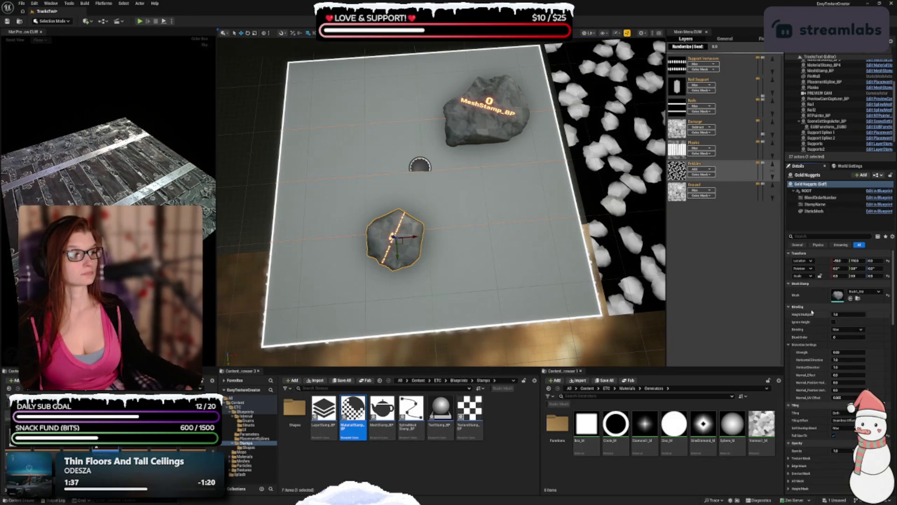
scroll(818, 303, down, 3)
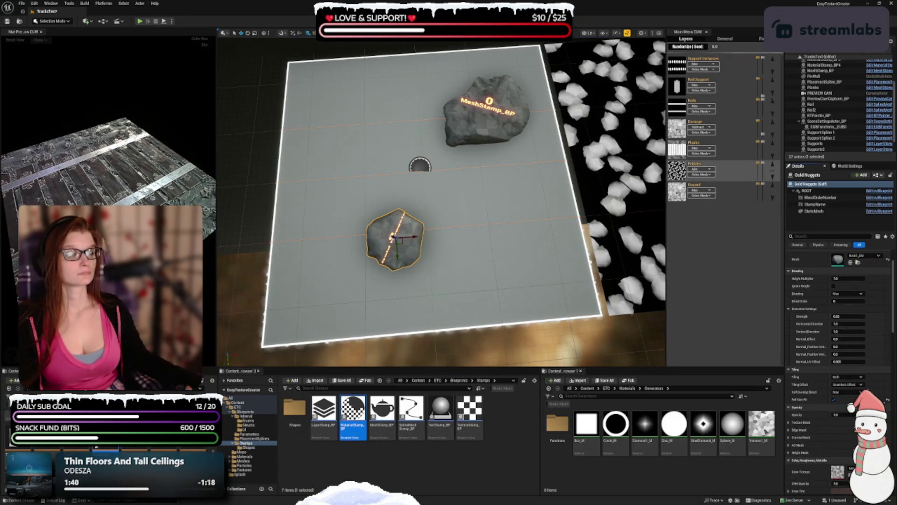
click(848, 294)
click(837, 299)
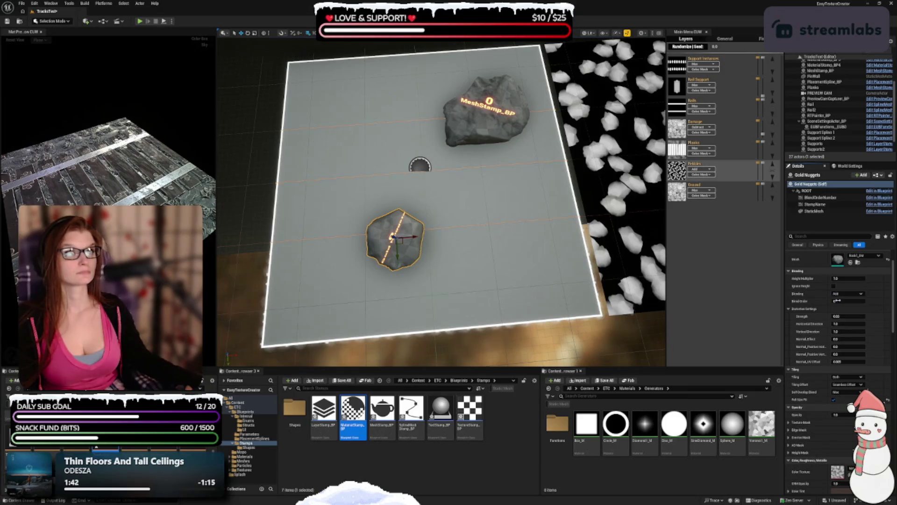
scroll(815, 319, down, 2)
scroll(816, 319, down, 12)
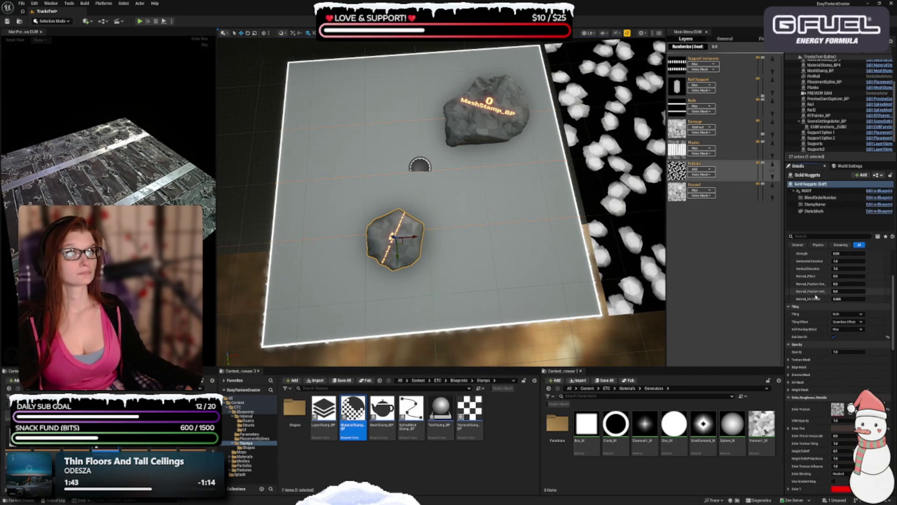
scroll(815, 292, down, 2)
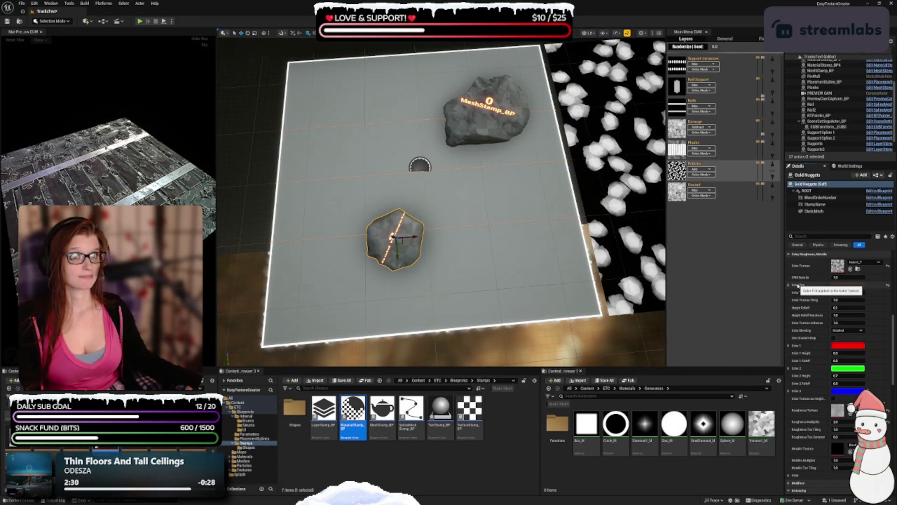
Set the Gold Nuggets Color Tint to the orange recent-colour swatch, after trying two browns.
click(849, 285)
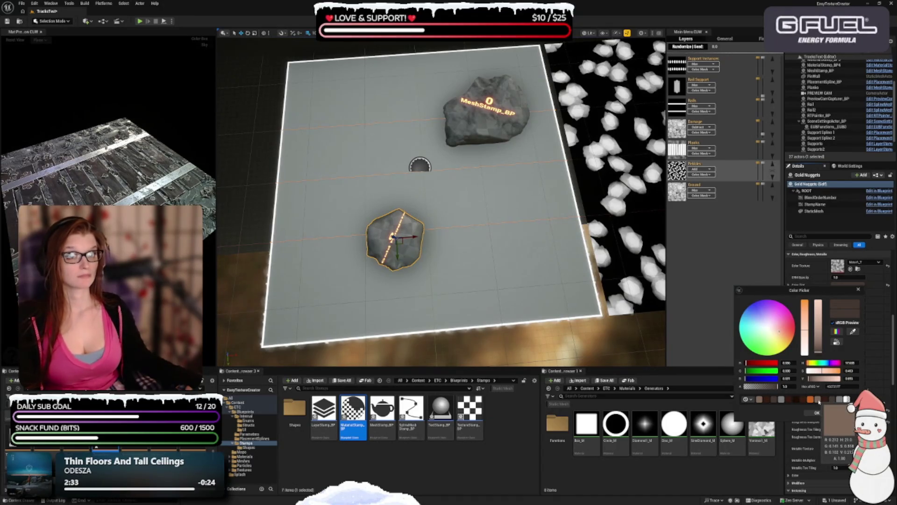
click(819, 401)
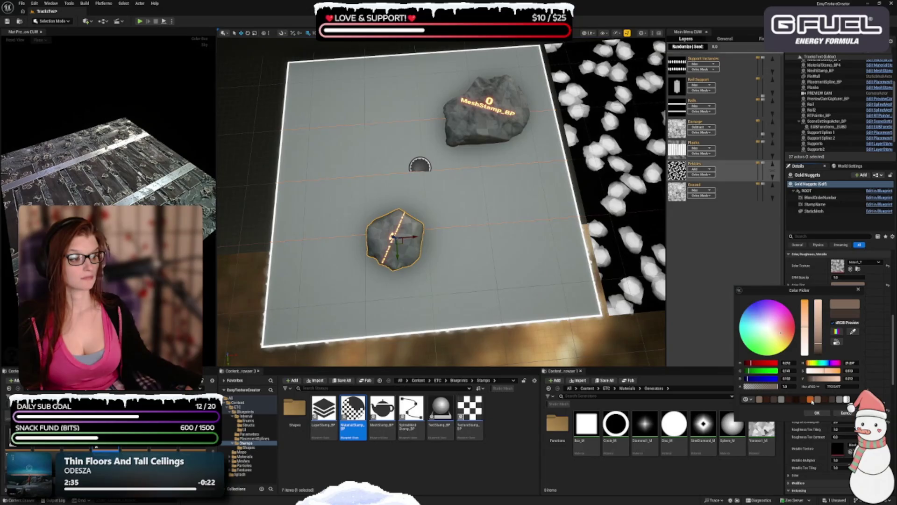
click(804, 401)
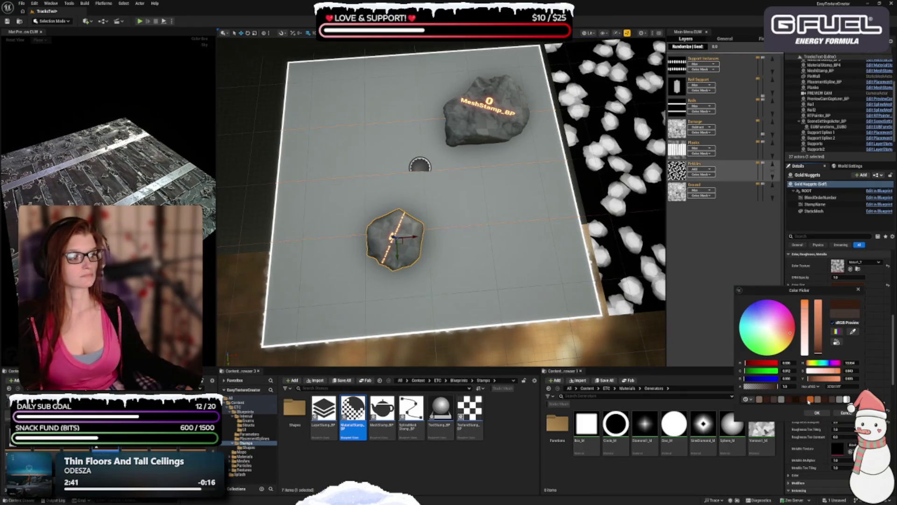
click(810, 399)
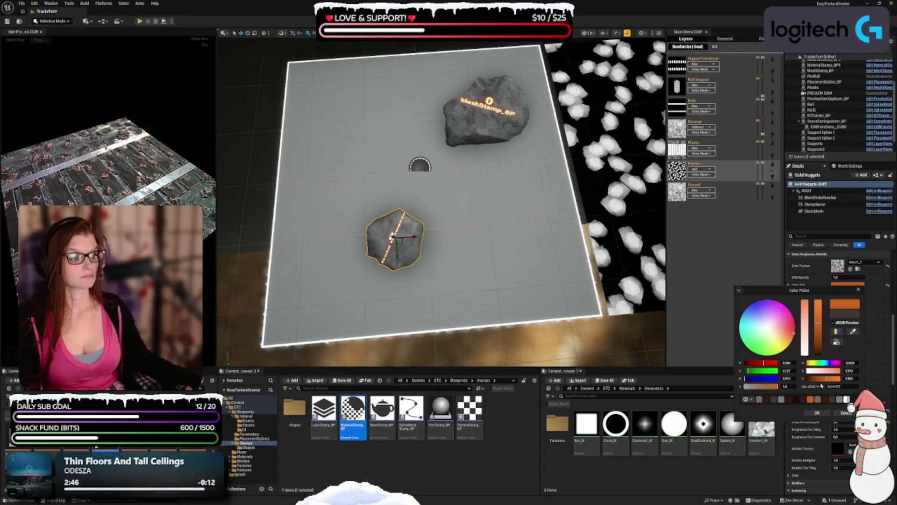
click(819, 413)
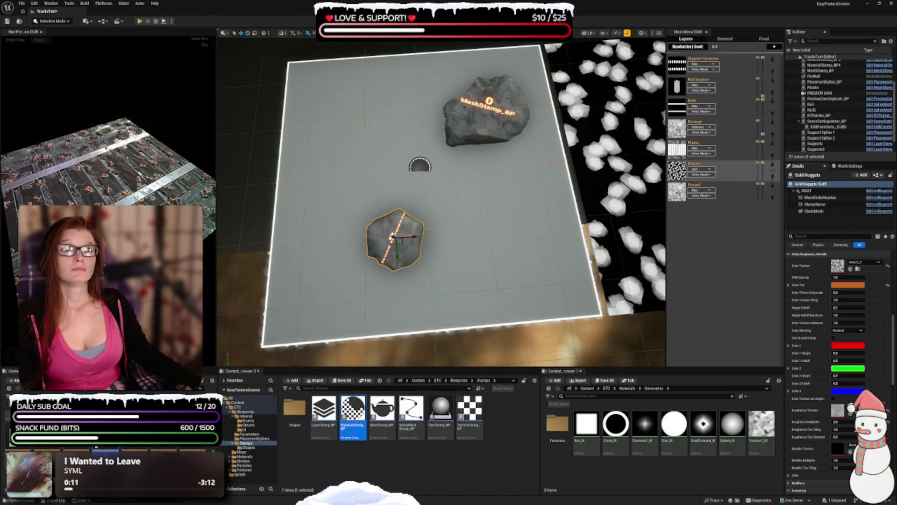
Assign WhitePixel_T as the nuggets' Roughness Texture with a Roughness Multiplier of 0.2.
scroll(818, 287, down, 2)
scroll(818, 287, up, 2)
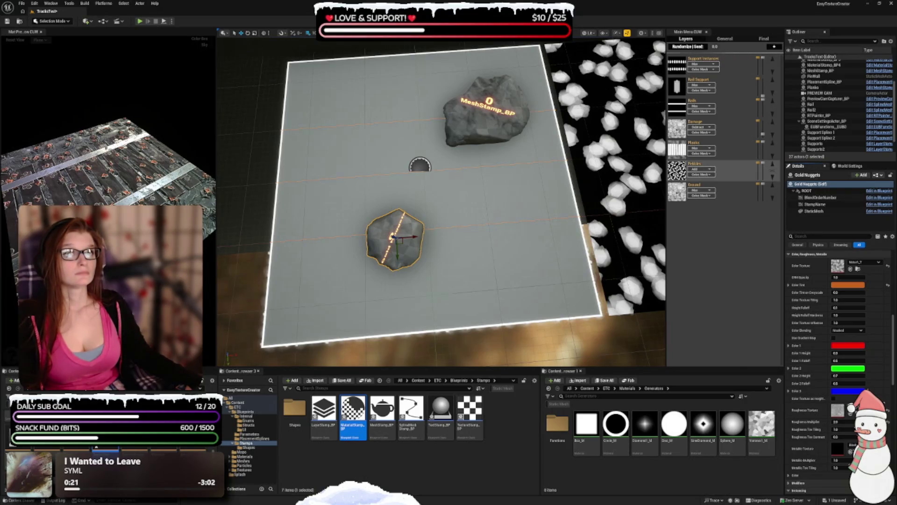
scroll(858, 362, down, 3)
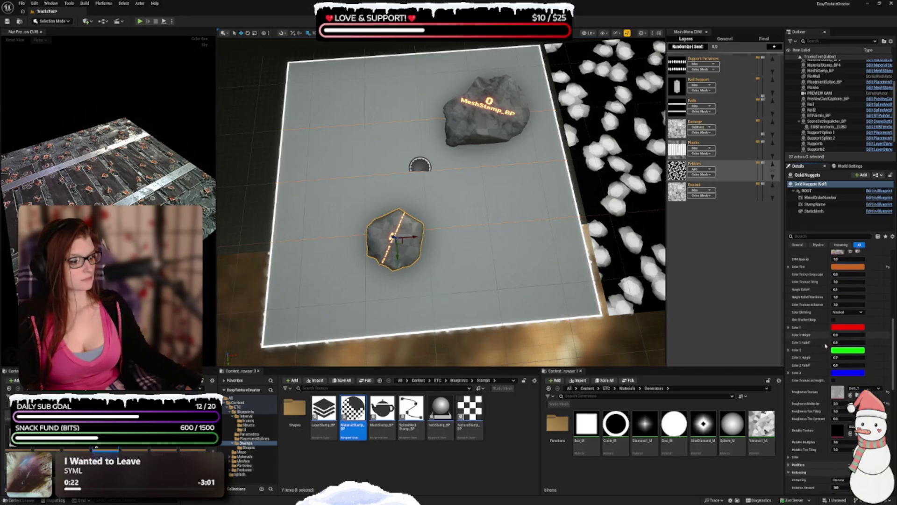
click(859, 362)
text(white)
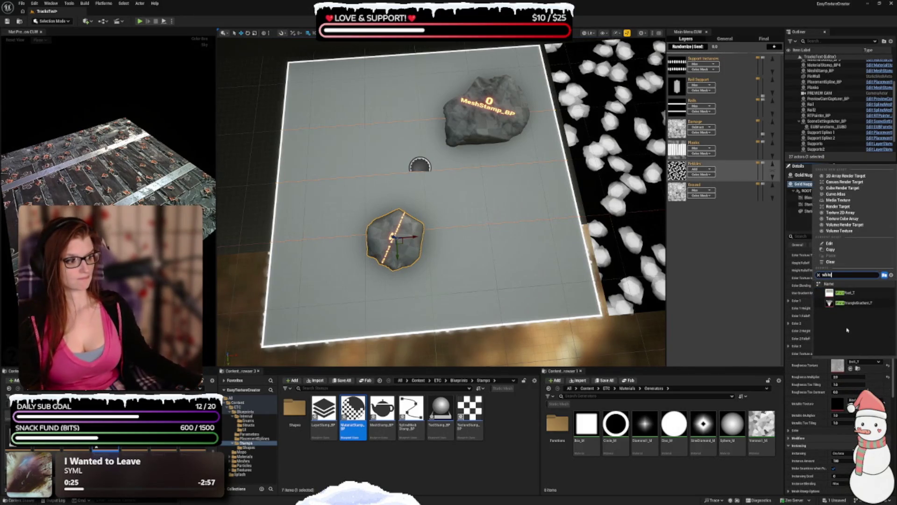
click(846, 293)
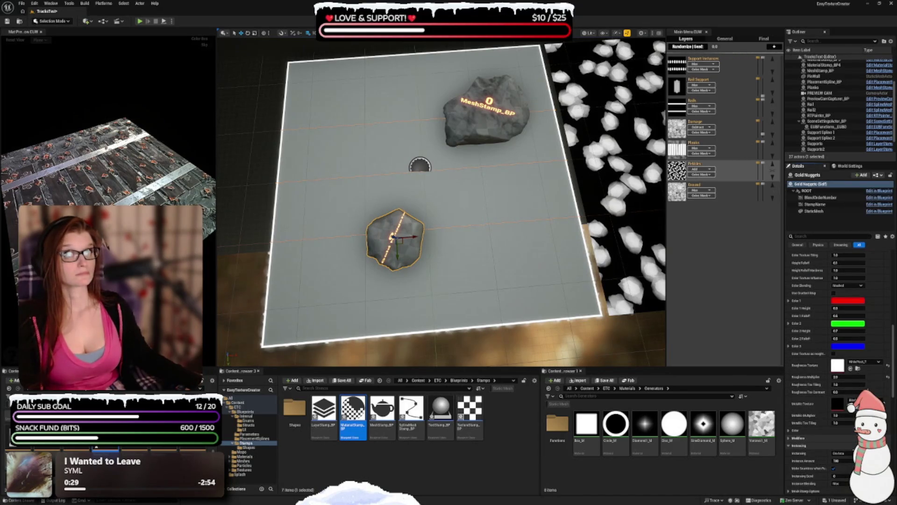
click(851, 377)
text(0.2)
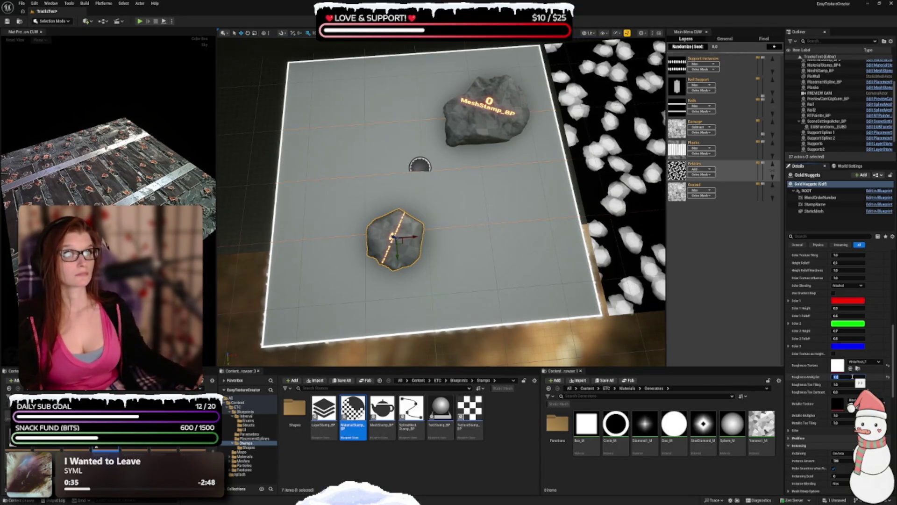
Assign a white texture to the nuggets' Metallic Texture slot.
click(854, 402)
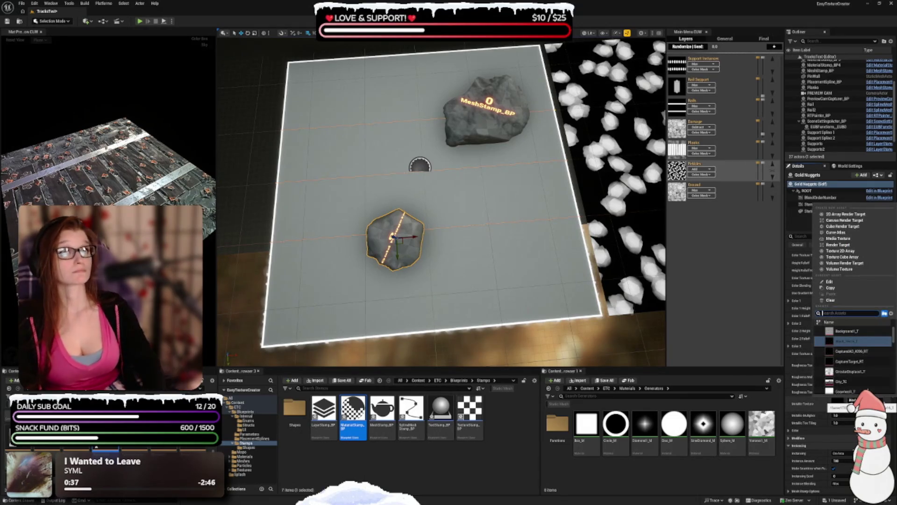
key(Escape)
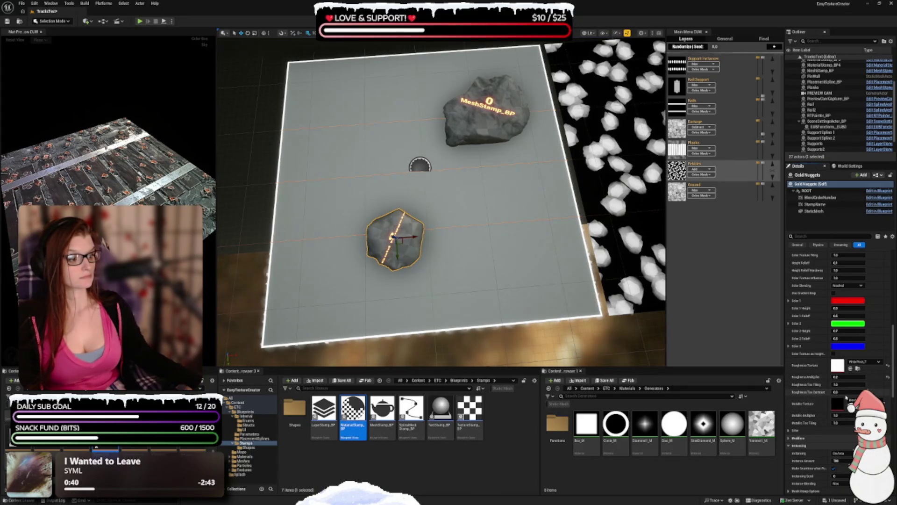
click(855, 402)
text(white)
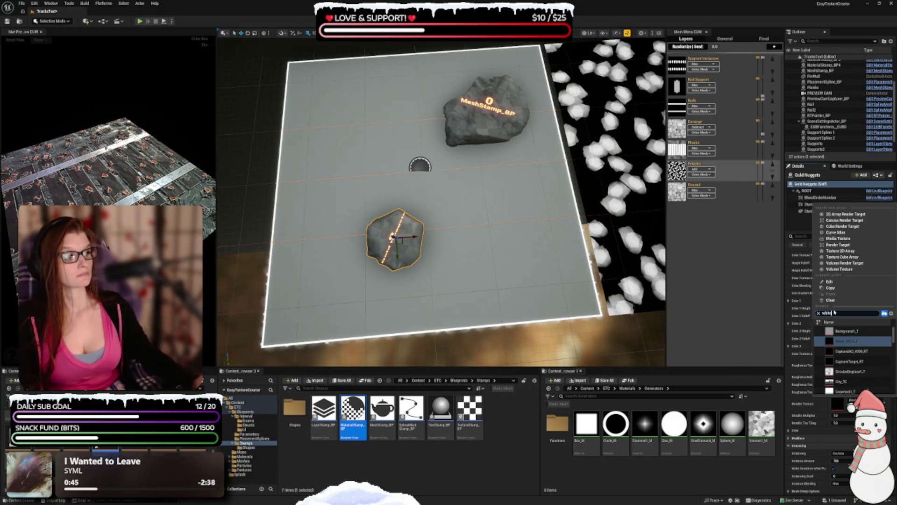
click(844, 331)
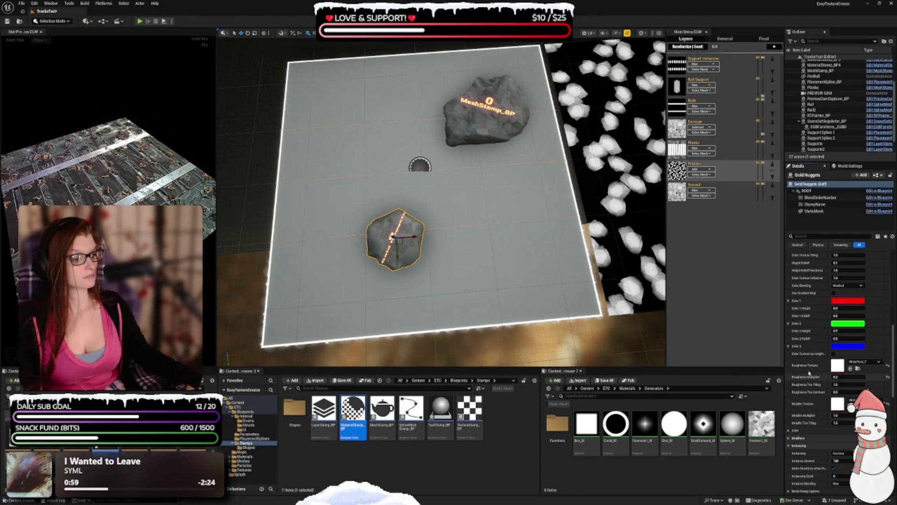
Raise the Gold Nuggets Instance Amount from 100 to 200.
scroll(814, 312, down, 5)
scroll(814, 311, down, 3)
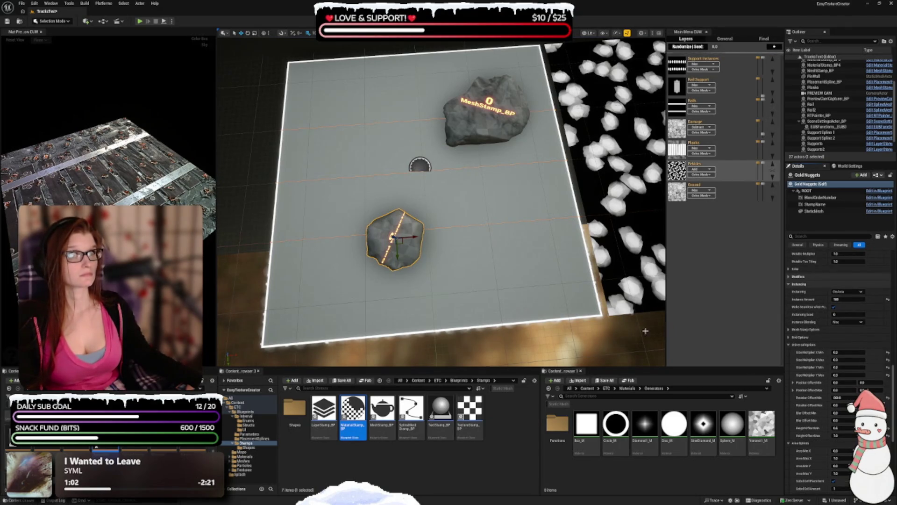
click(846, 299)
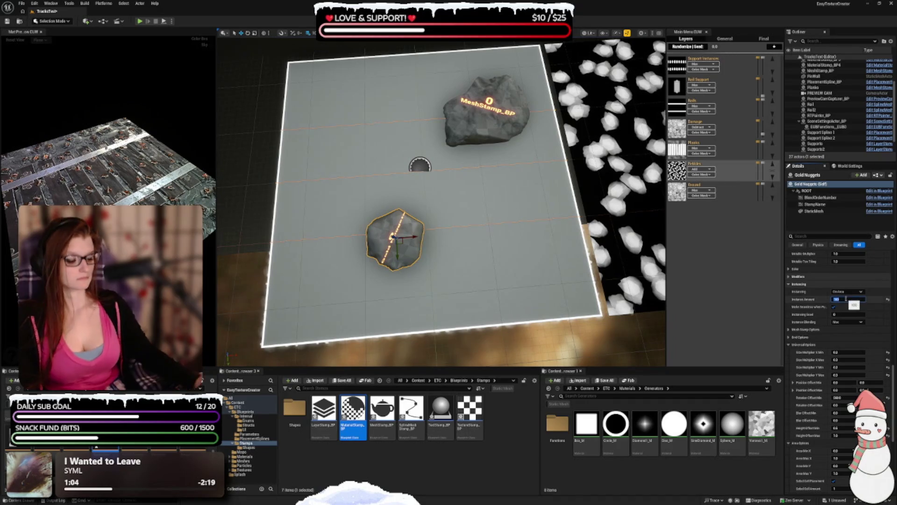
text(200)
key(Return)
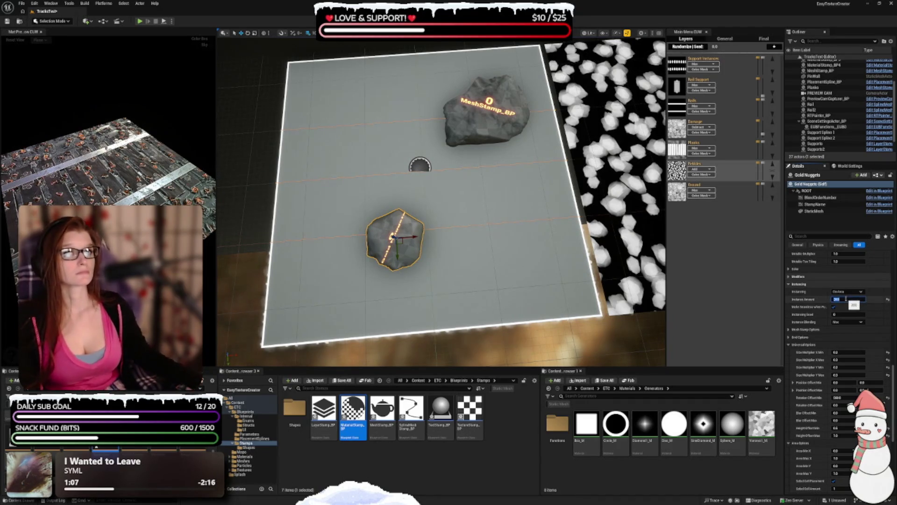
Set Height Offset Max to 0 in the Universal Options.
scroll(818, 320, down, 1)
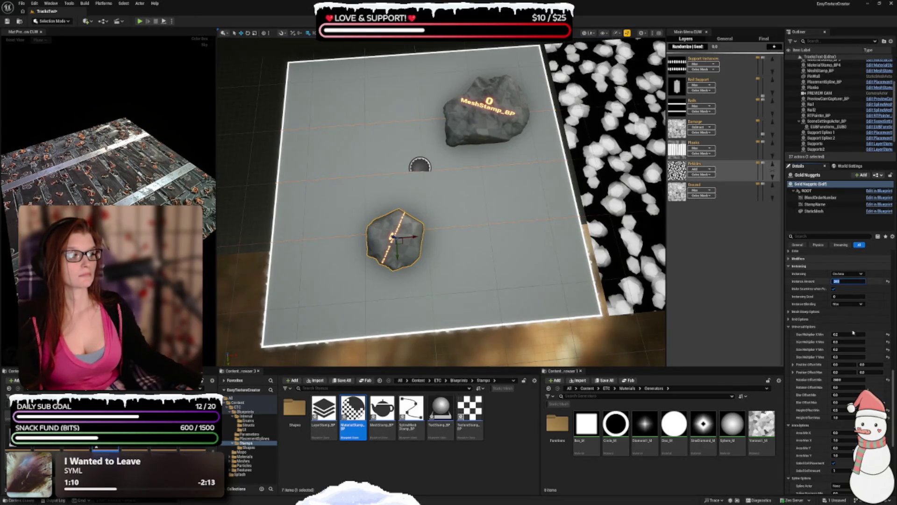
scroll(807, 298, down, 3)
scroll(807, 298, down, 2)
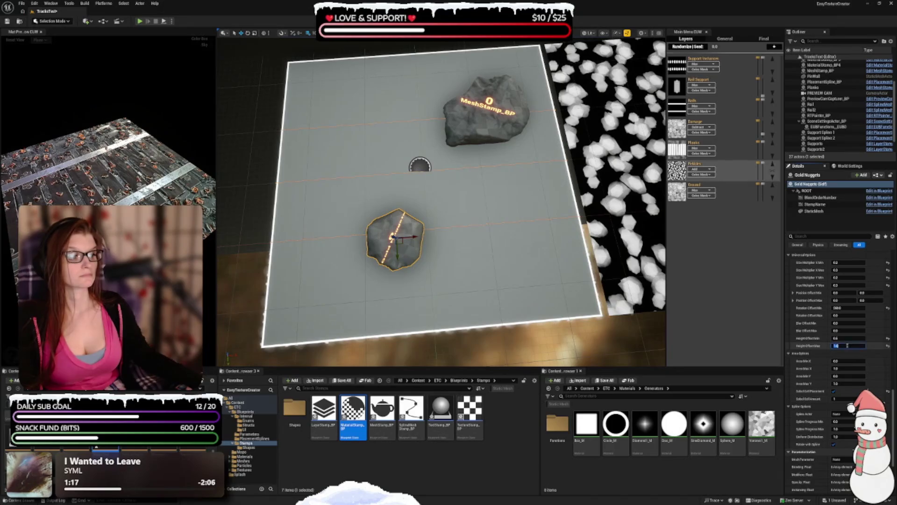
text(0)
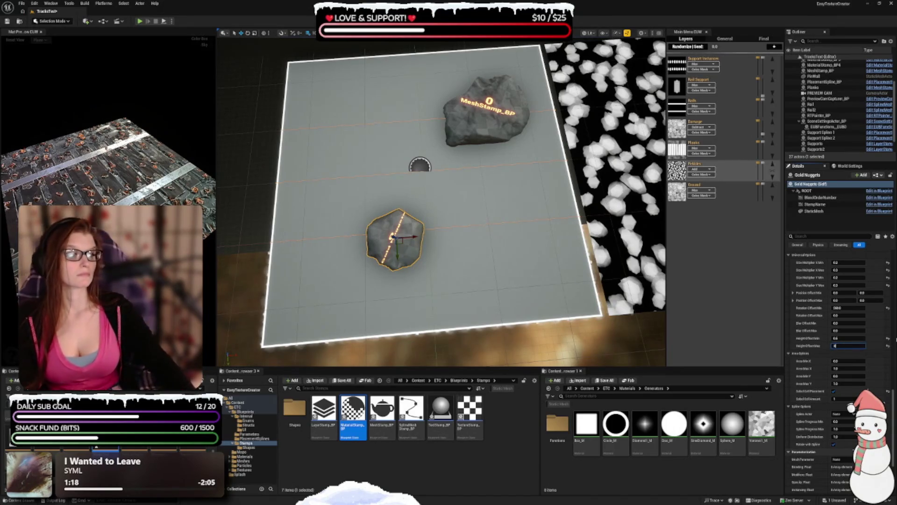
click(849, 338)
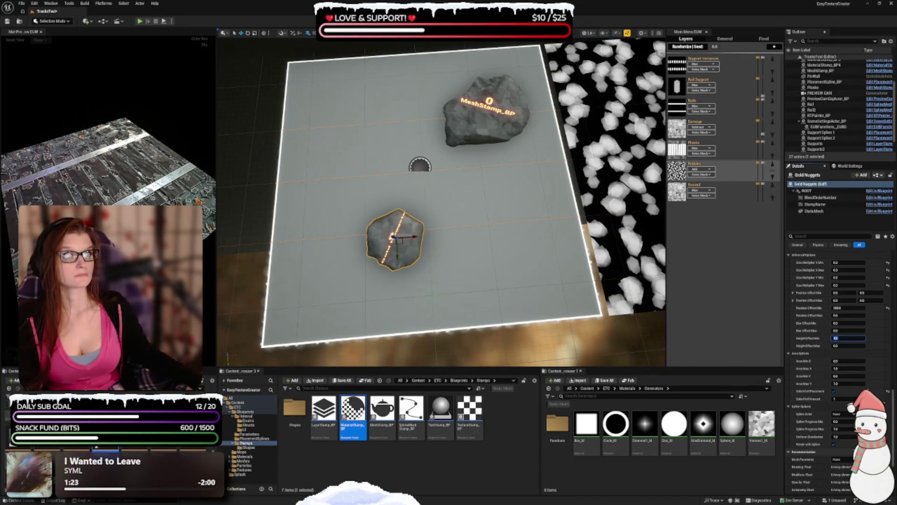
scroll(835, 327, down, 2)
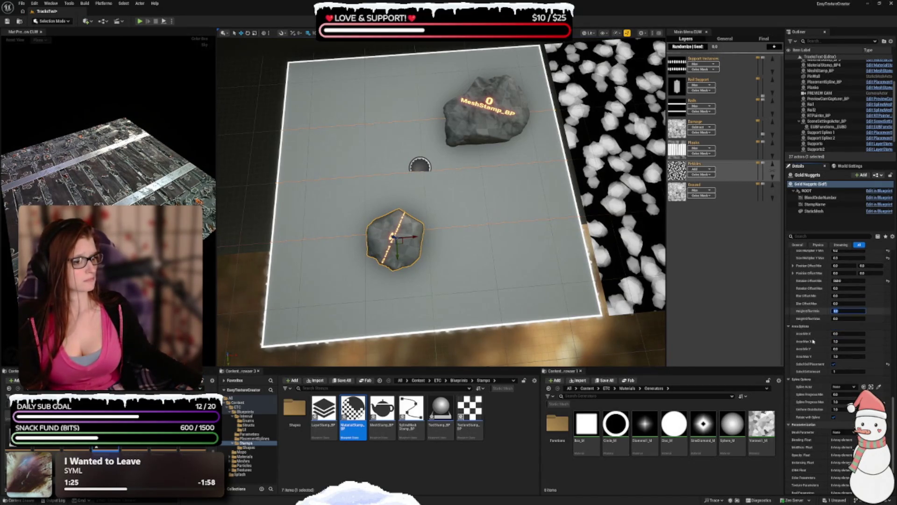